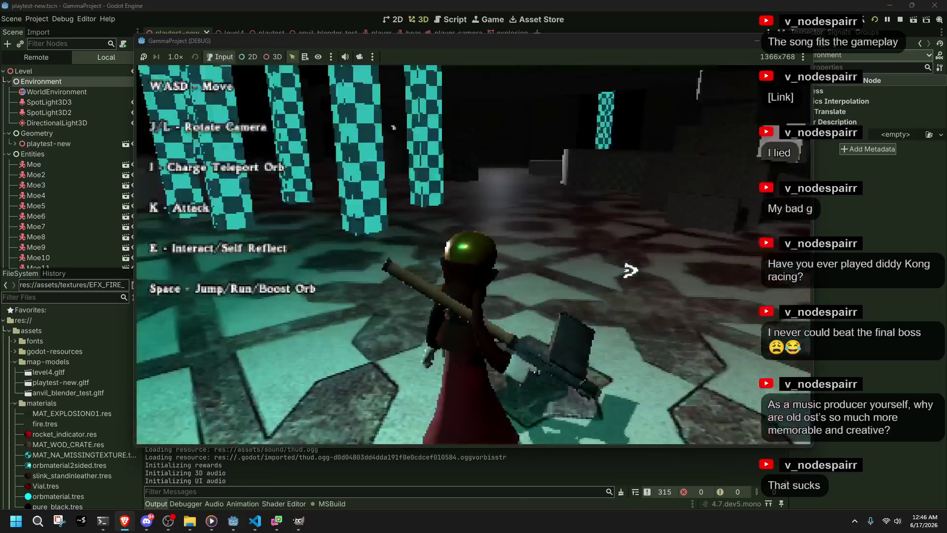
- Run the character through the pillars into the open room, turning toward the fountain and throwing a teleport orb
key("space")
key("w")
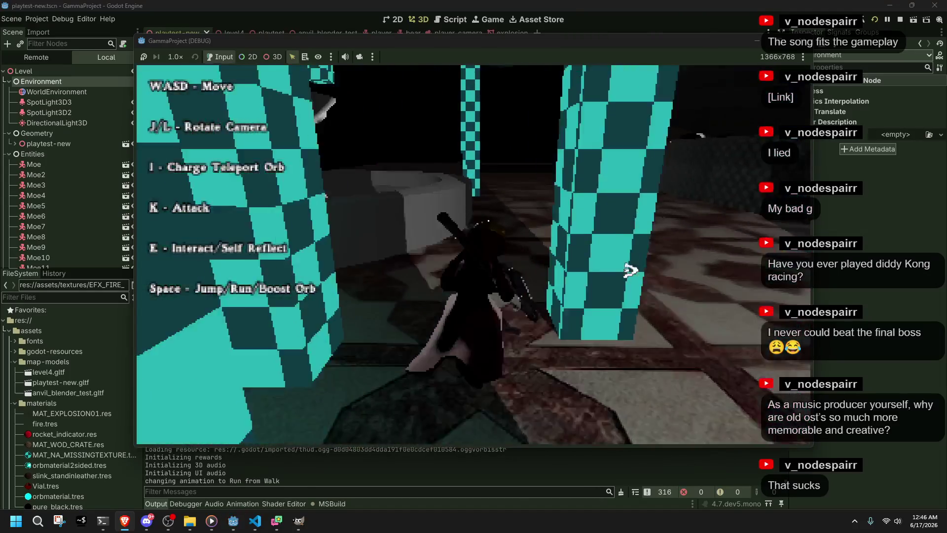
key("space")
key("a")
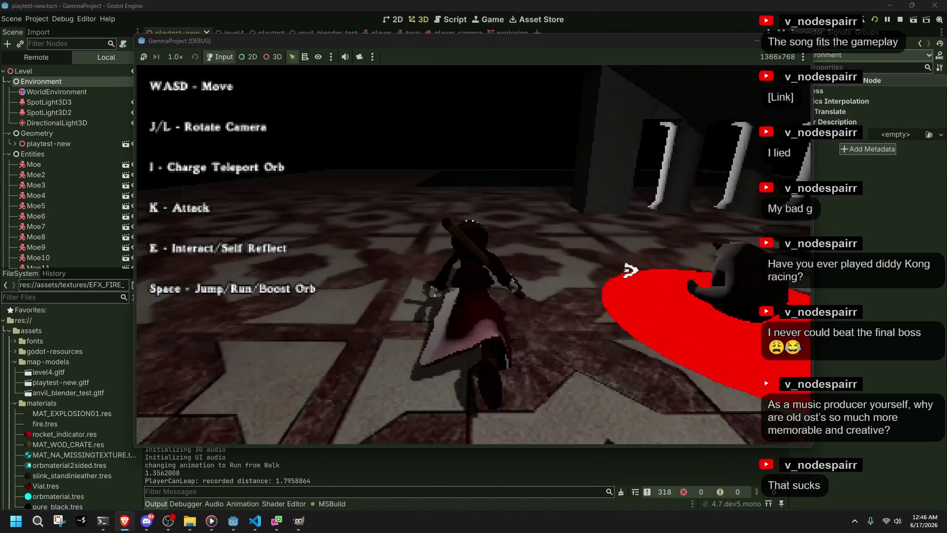
key("w")
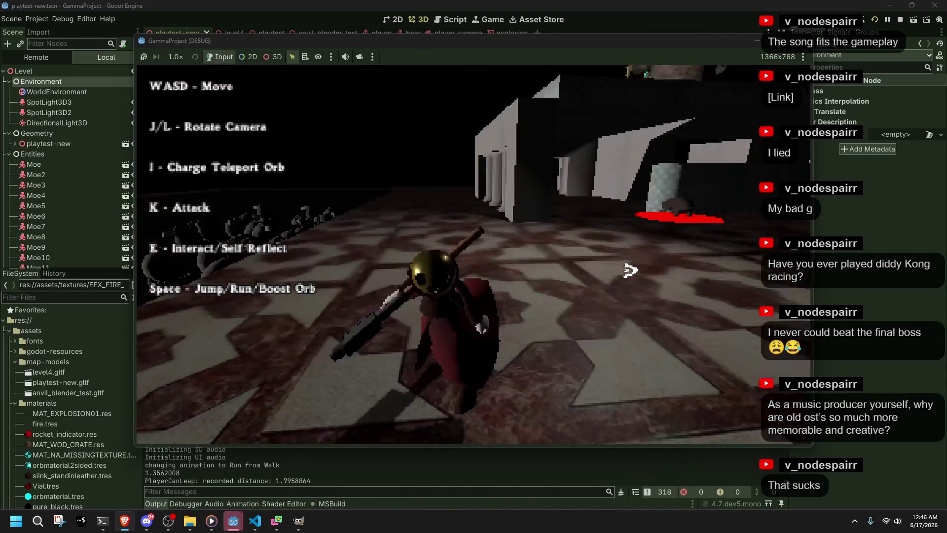
key("j")
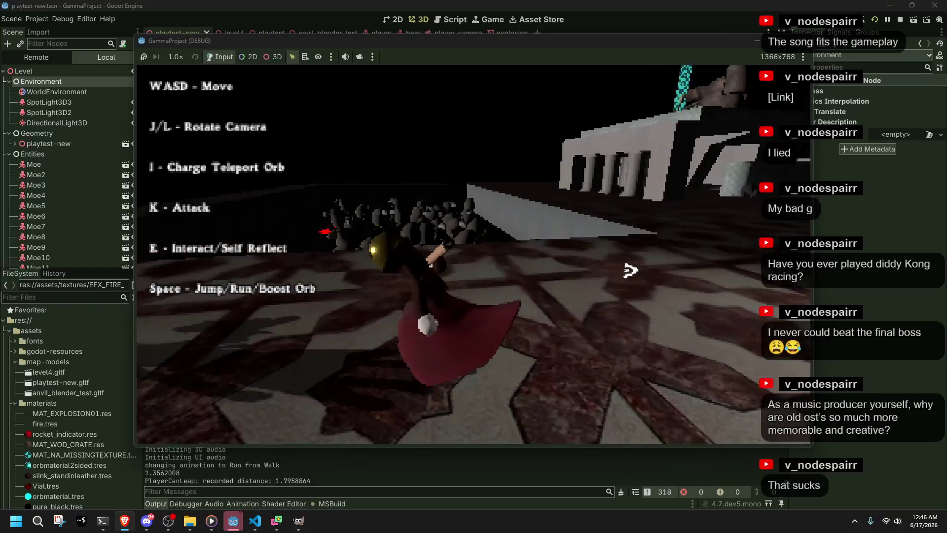
key("l")
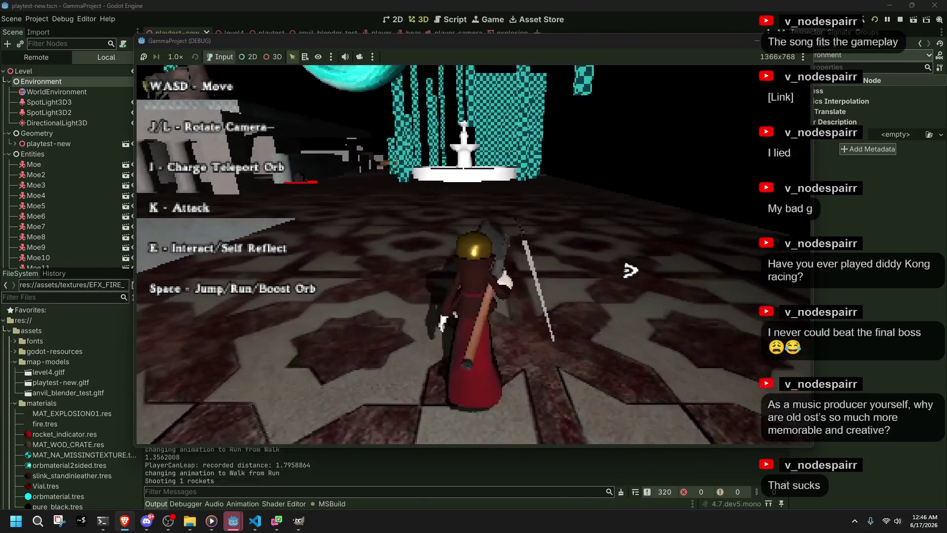
key("i")
key("a")
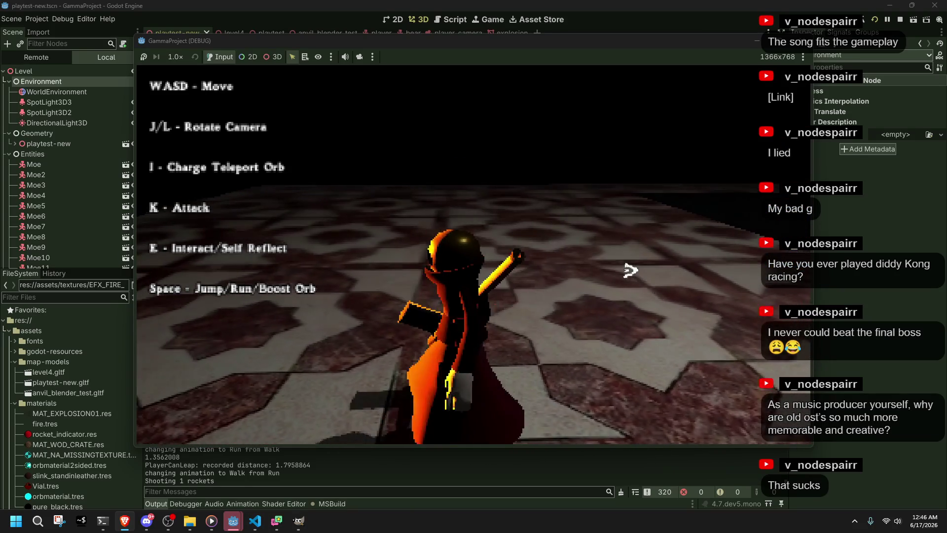
- Fire three rockets to trigger orange explosions, then stop the game and return to Projectiles.cs
key("k")
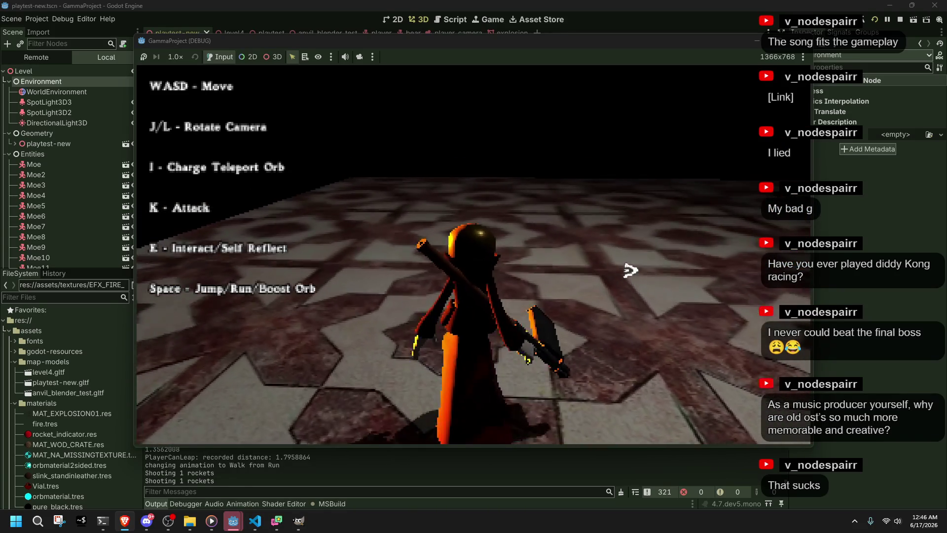
key("k")
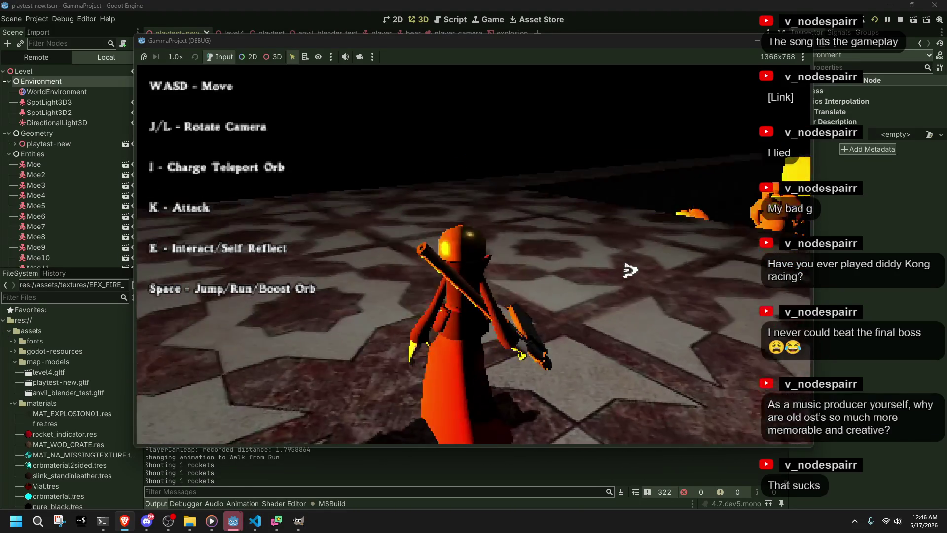
key("k")
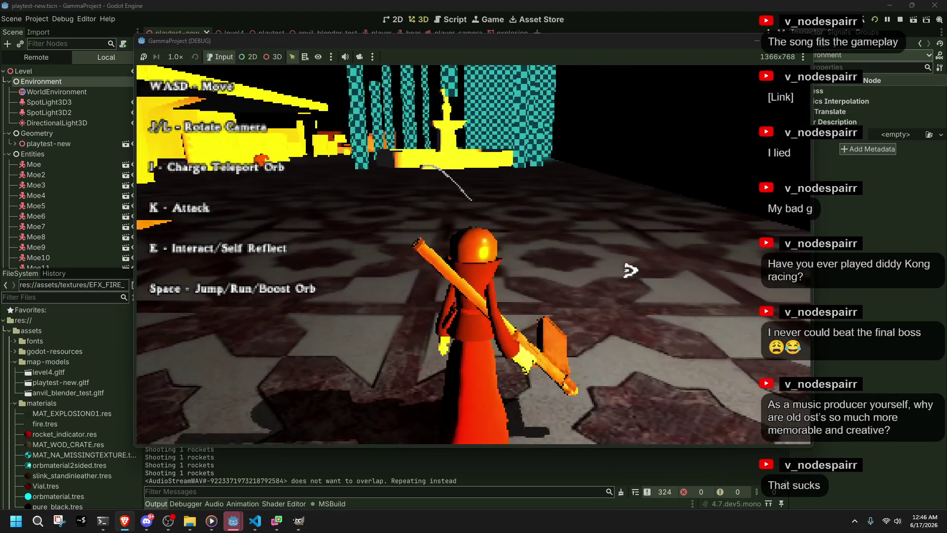
key("F8")
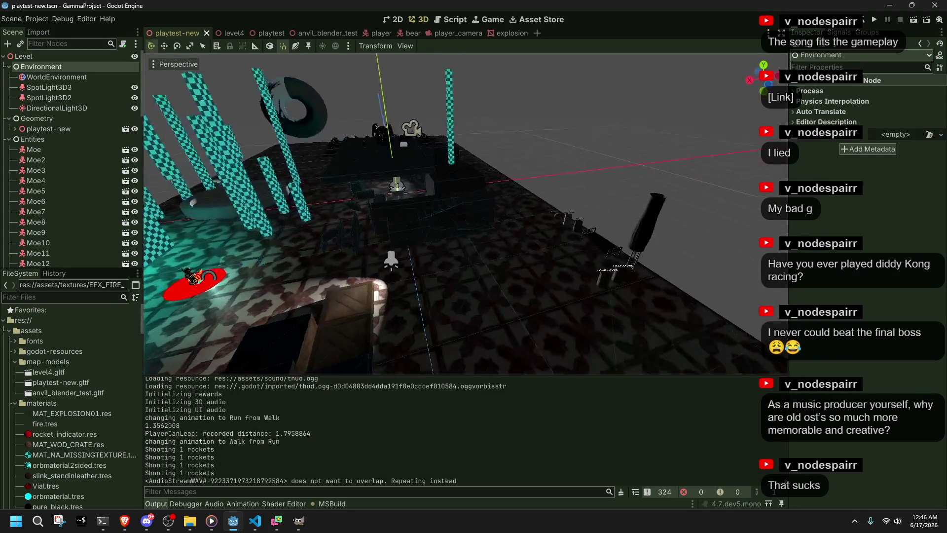
scroll(448, 247, "up", 2)
scroll(464, 213, "down", 5)
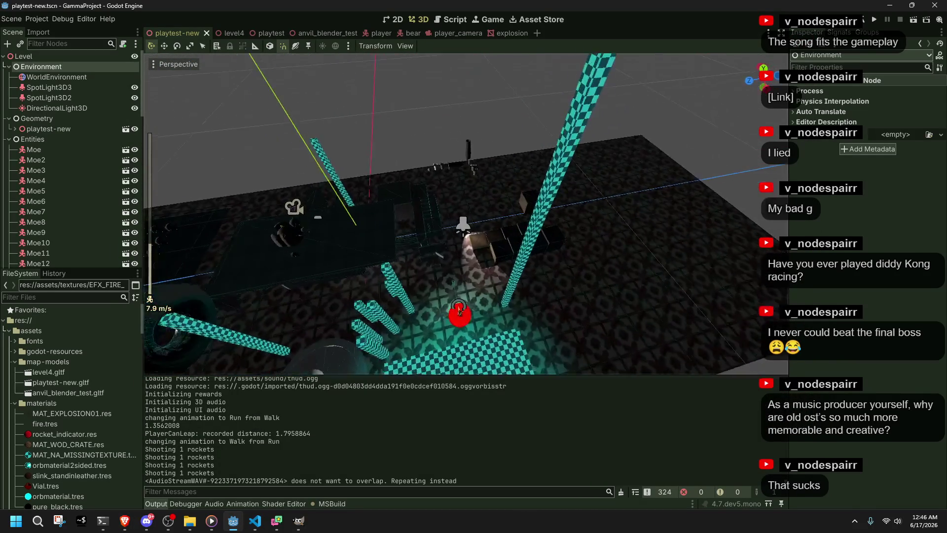
left_click(258, 521)
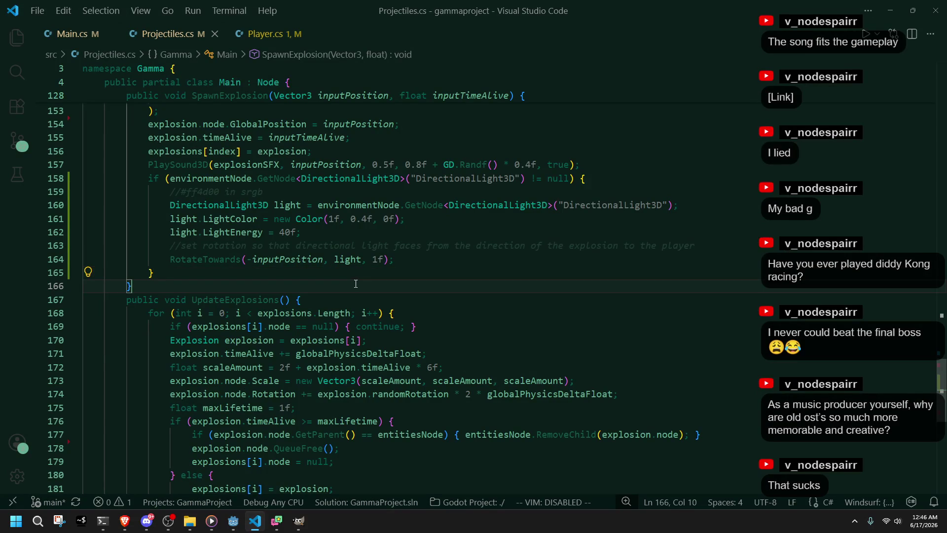
- Replace the RotateTowards call on line 164 with GD.Print("Light rotation: " + light.Rotation)
key("ctrl+z")
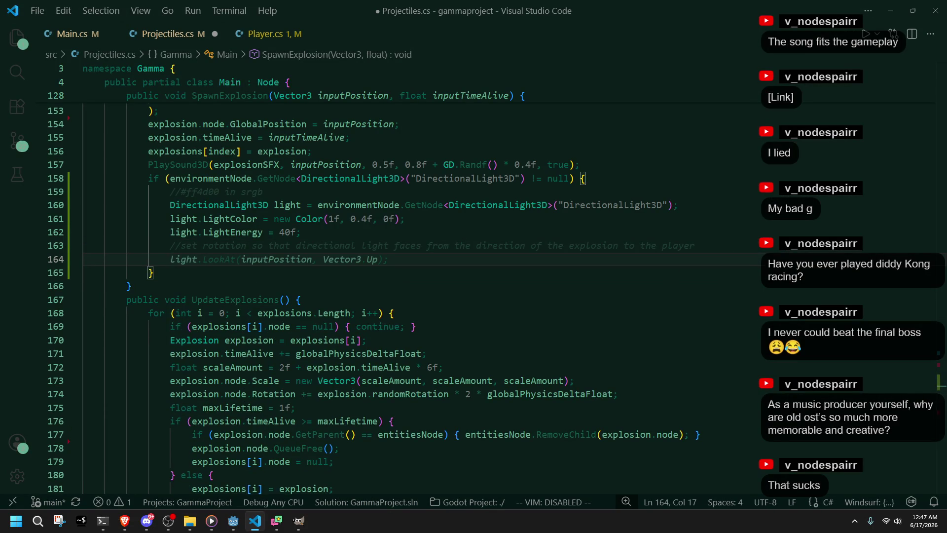
key("alt+Tab")
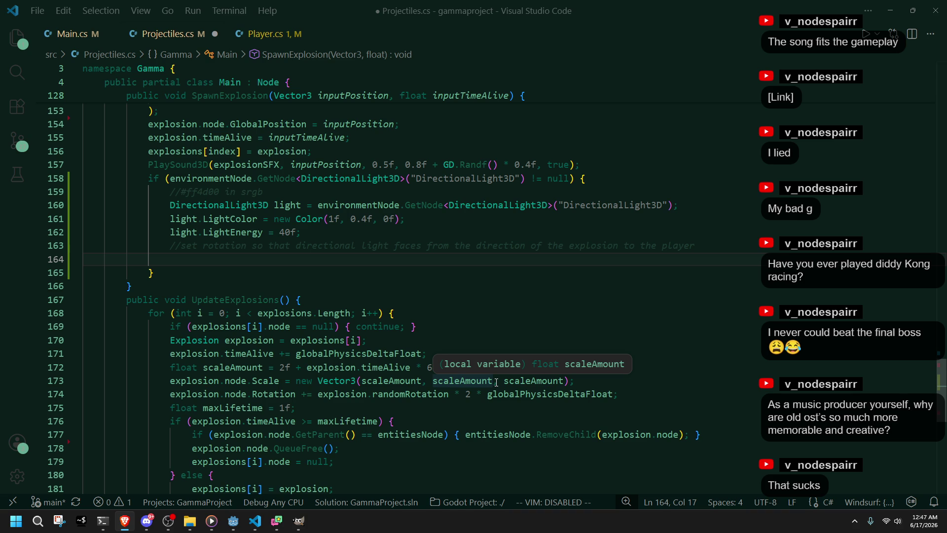
left_click(251, 256)
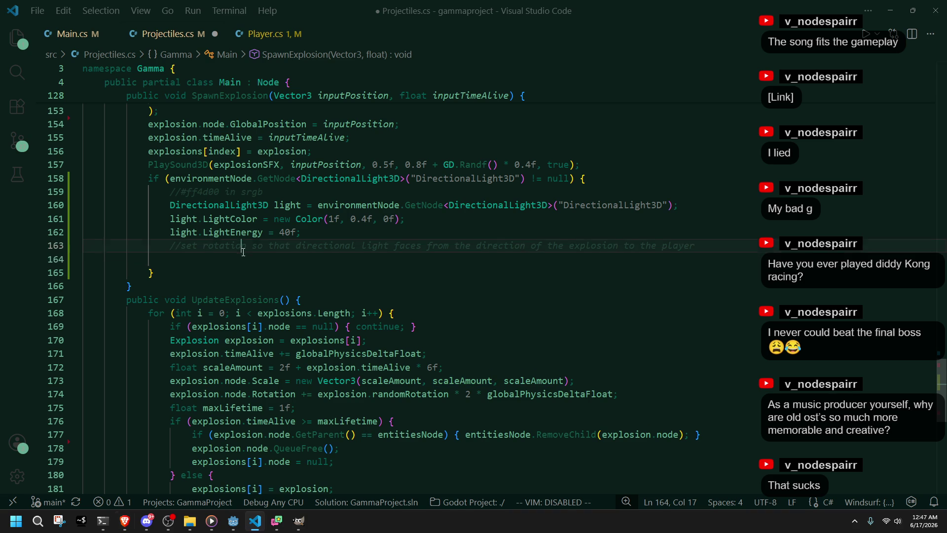
type("GD")
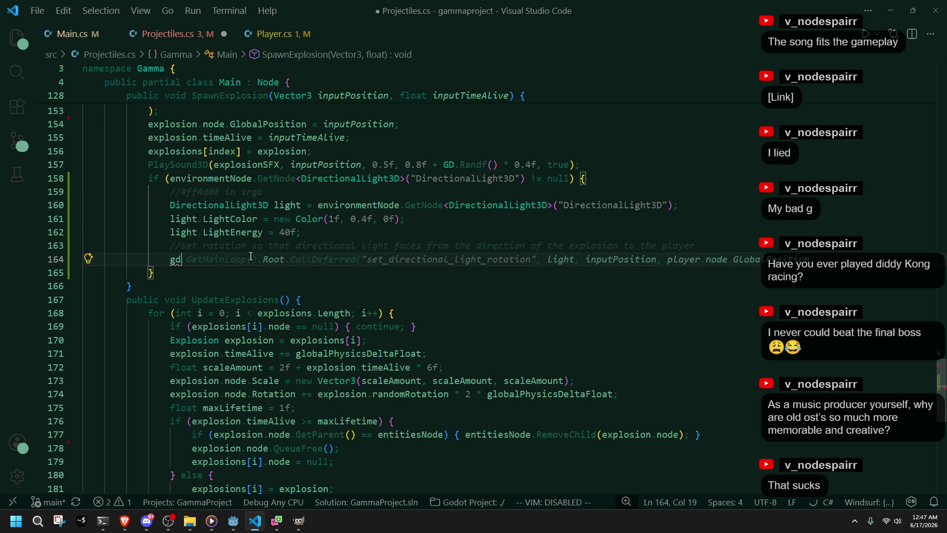
type(".Print()")
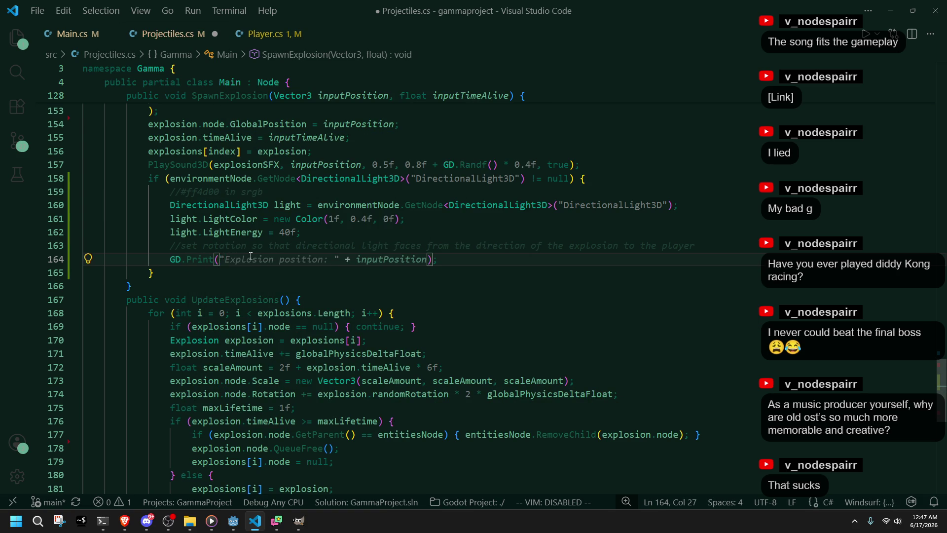
type("L")
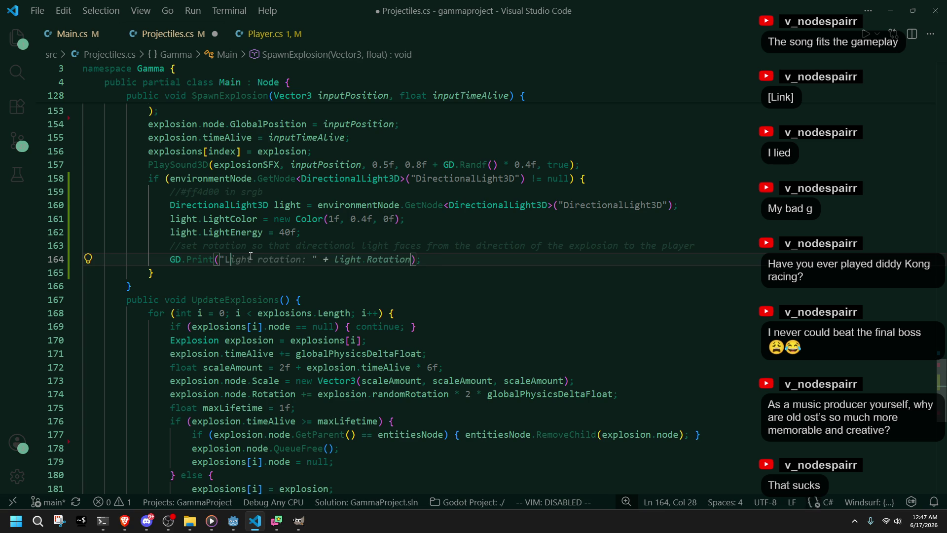
key("Tab")
left_click(384, 271)
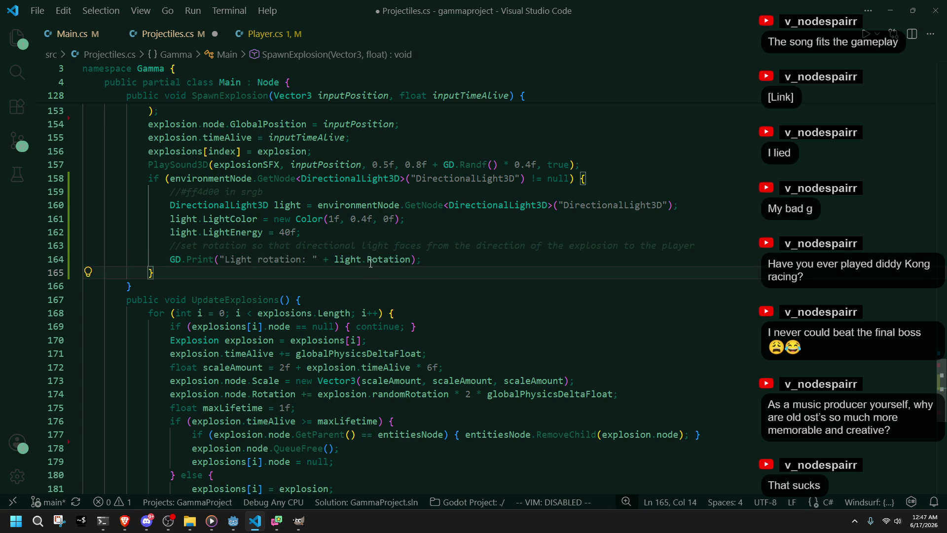
left_click(369, 262)
type("G")
key("BackSpace")
key("BackSpace")
key("BackSpace")
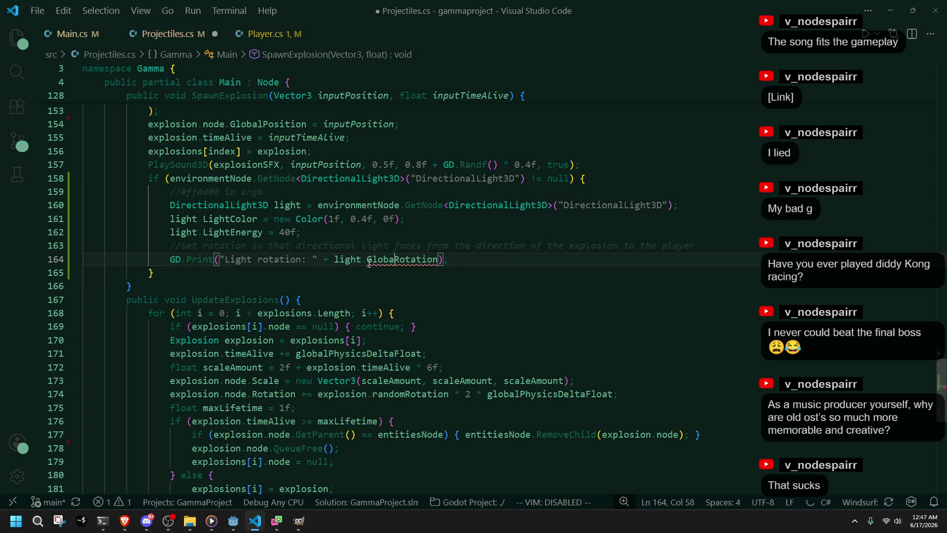
- Save Projectiles.cs and relaunch the game from Godot
key("ctrl+s")
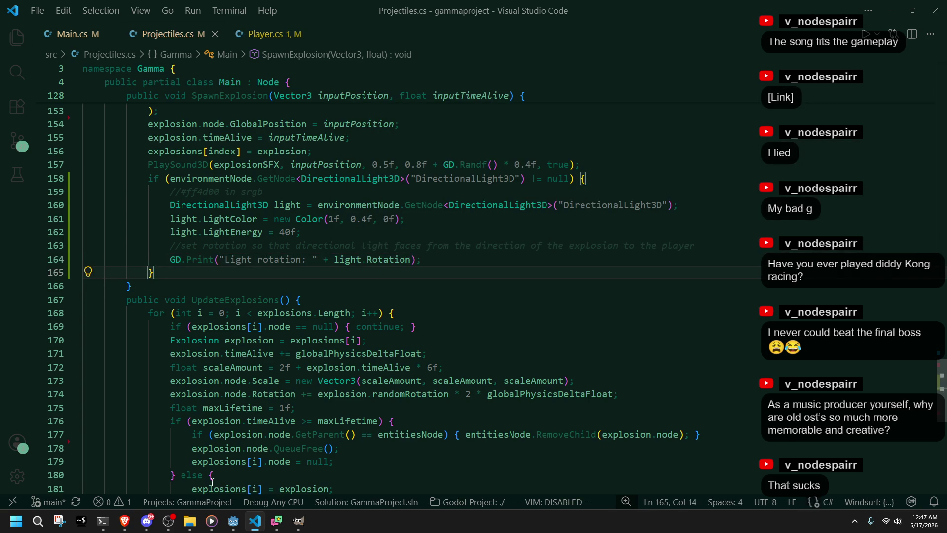
key("alt+Tab")
left_click(873, 23)
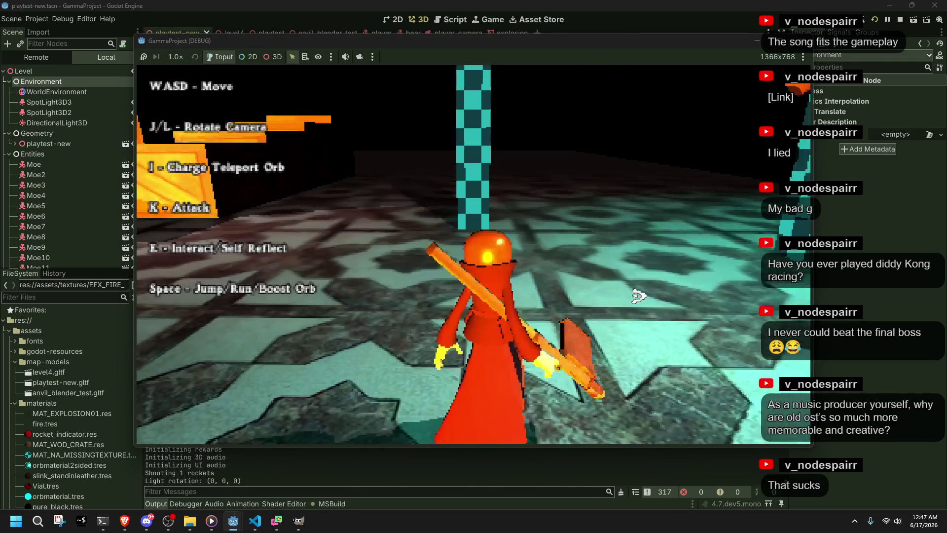
- Run toward the fountain until the log shows Light rotation (0, 0, 0), then stop the game
key("w")
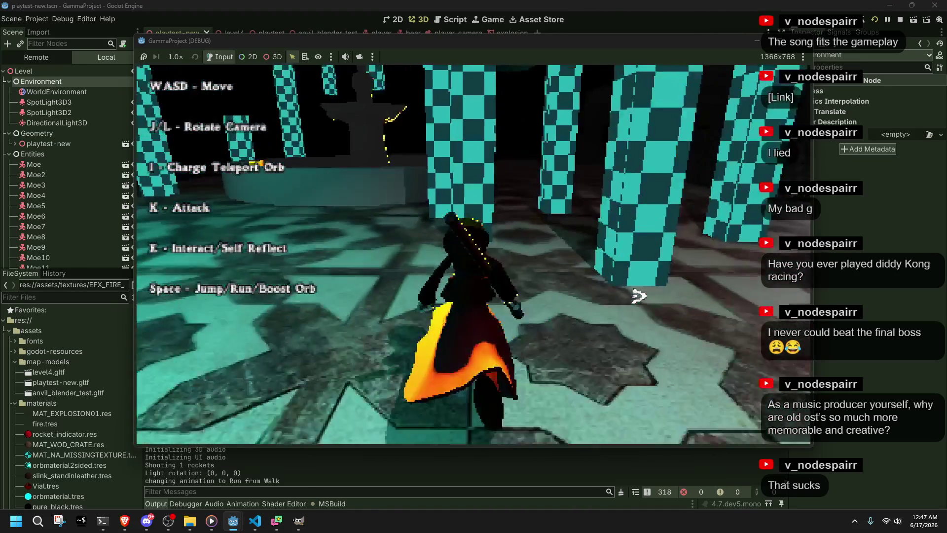
key("l")
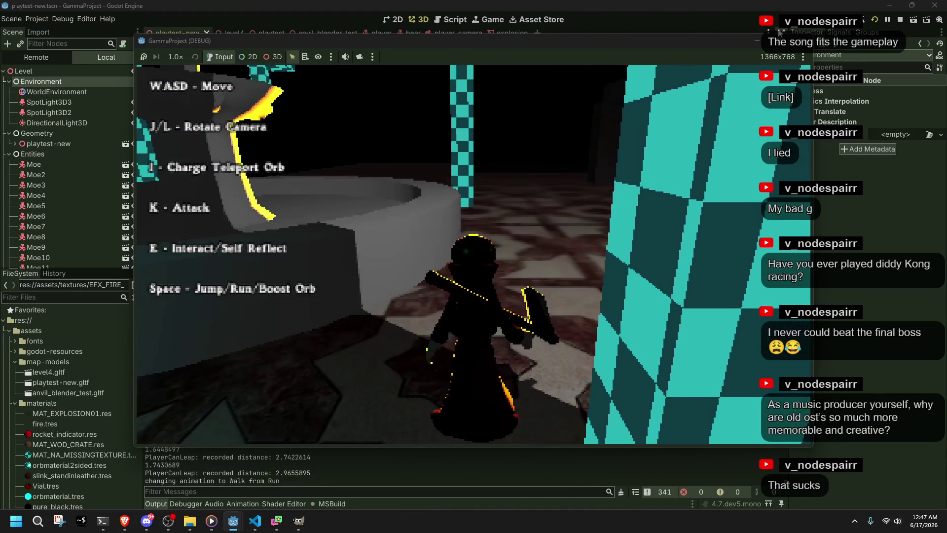
key("F8")
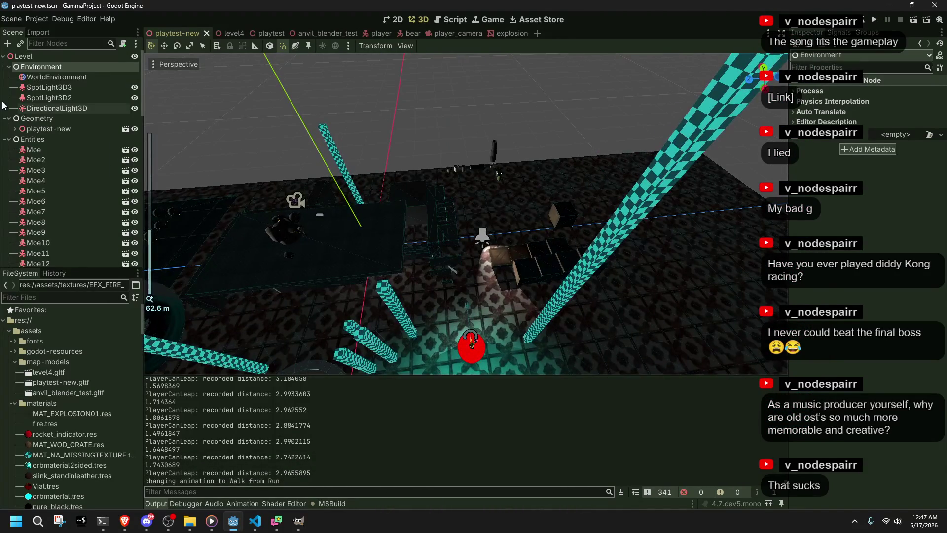
- Select the DirectionalLight3D, rotate it by -135 degrees and inspect its Transform properties
left_click(44, 107)
key("f")
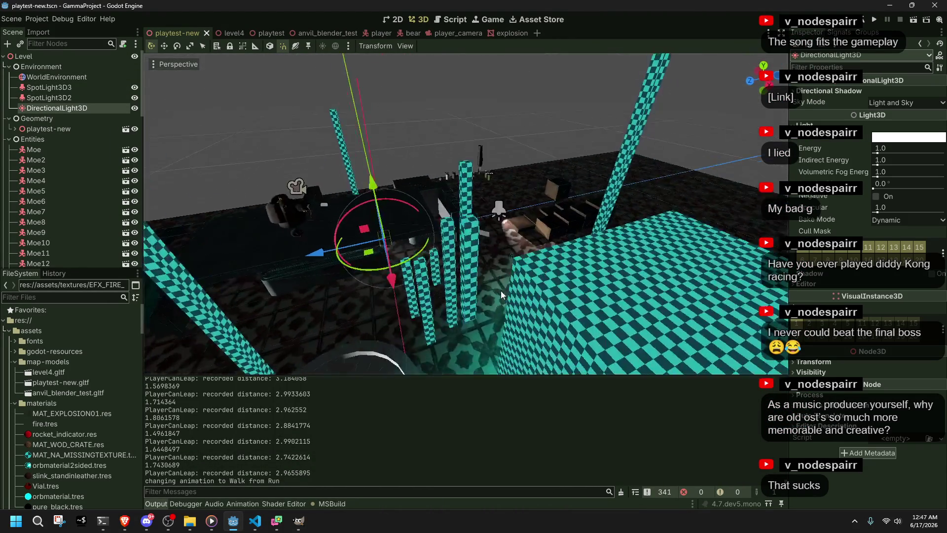
scroll(565, 253, "up", 3)
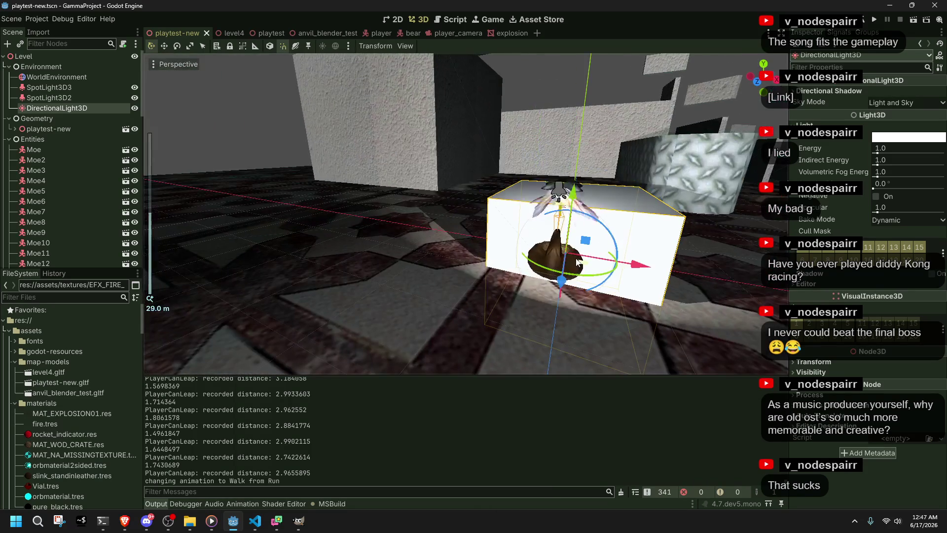
mouse_move(577, 261)
left_mouse_down()
mouse_move(518, 251)
mouse_move(528, 267)
mouse_move(557, 277)
mouse_move(592, 269)
mouse_move(576, 254)
mouse_move(572, 271)
mouse_move(550, 264)
mouse_move(526, 246)
mouse_move(529, 266)
mouse_move(552, 277)
mouse_move(586, 272)
mouse_move(597, 257)
mouse_move(577, 238)
mouse_move(539, 239)
mouse_move(513, 255)
mouse_move(522, 279)
mouse_move(665, 226)
left_mouse_up()
left_click(813, 363)
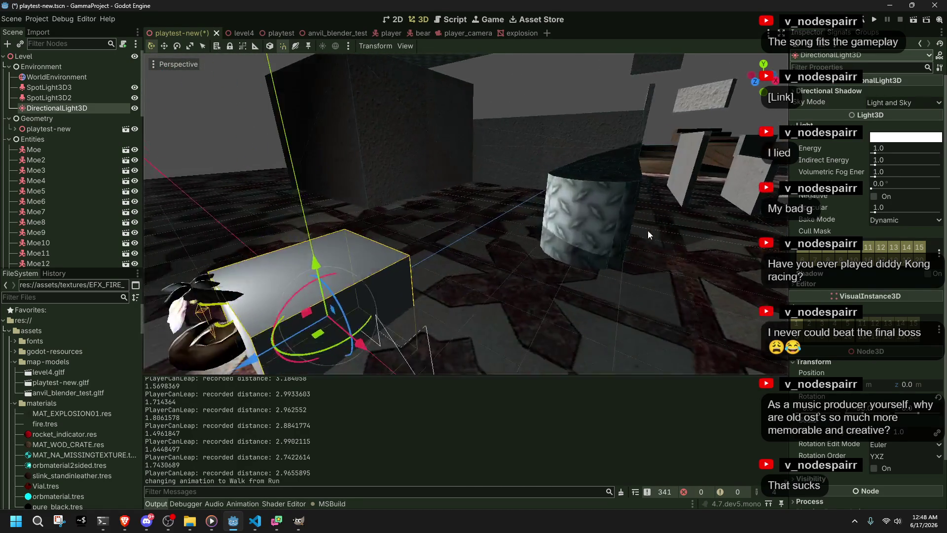
- Frame the light, save the playtest-new scene, and return to Projectiles.cs
key("f")
key("ctrl+s")
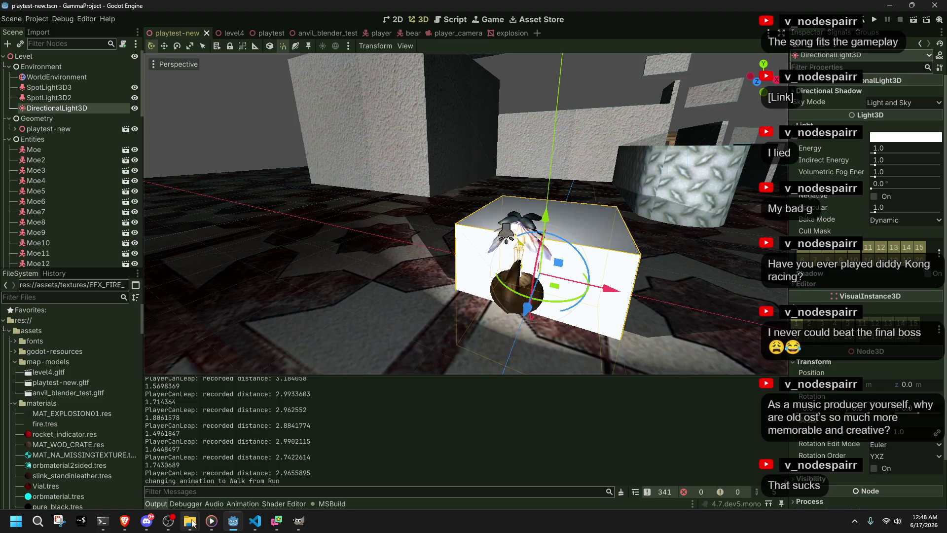
left_click(251, 526)
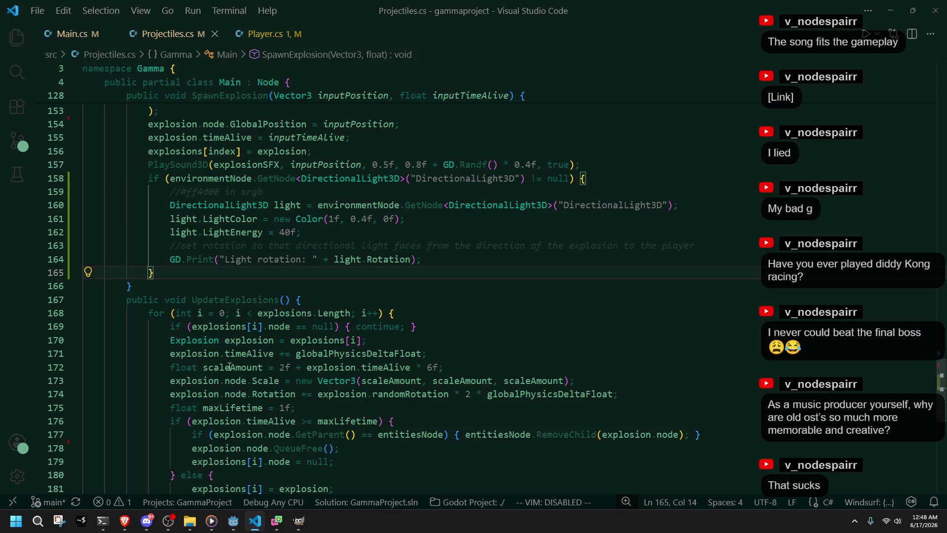
- In Main.cs, inspect RotateTowards's lookDirection parameter and highlight its Rotation uses
left_click(261, 34)
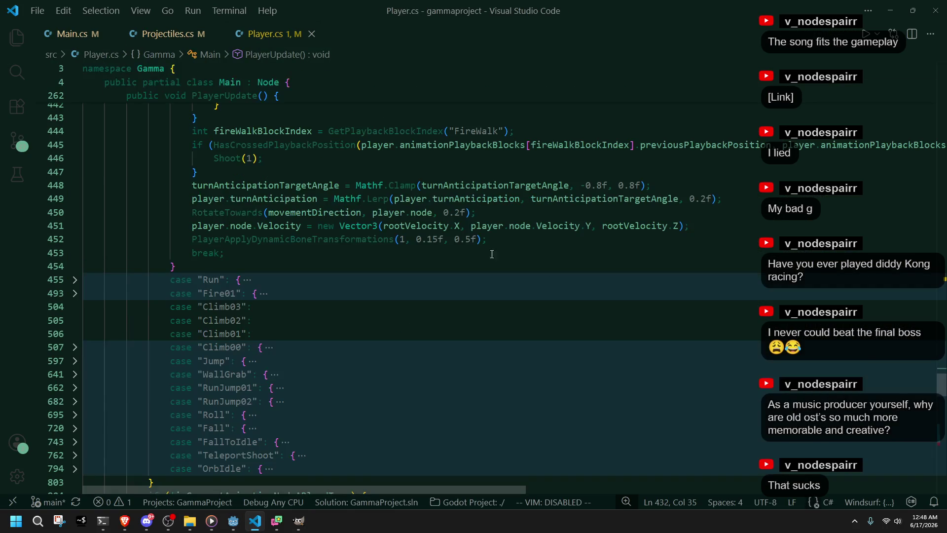
scroll(931, 379, "up", 20)
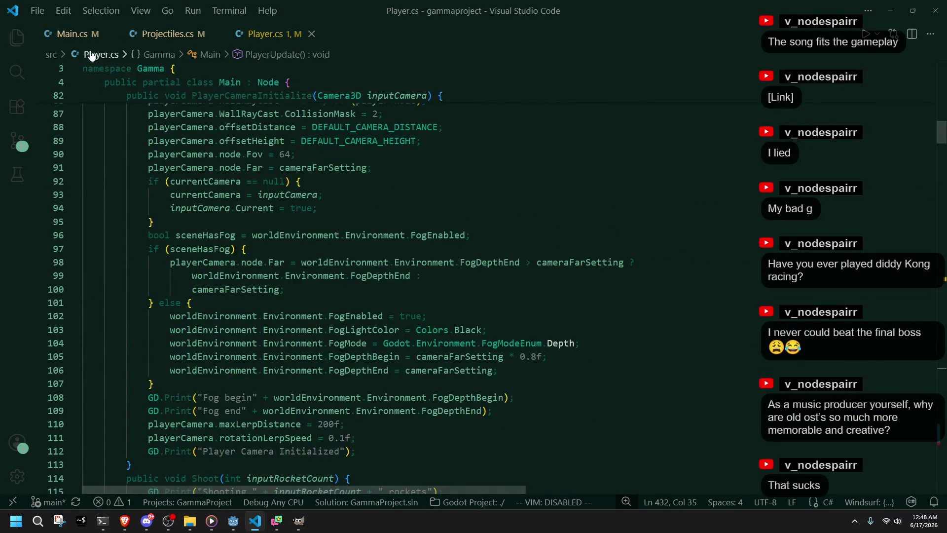
left_click(72, 33)
scroll(439, 213, "down", 7)
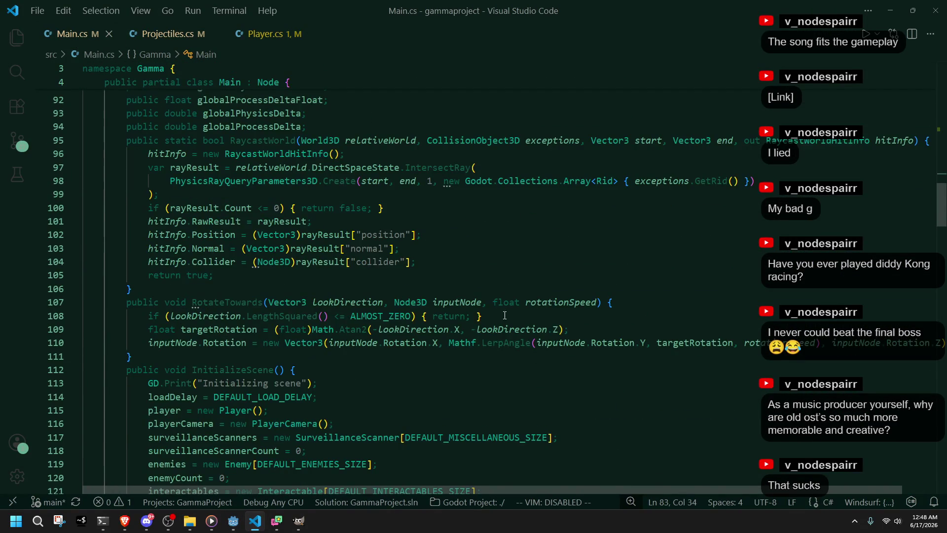
left_click(359, 304)
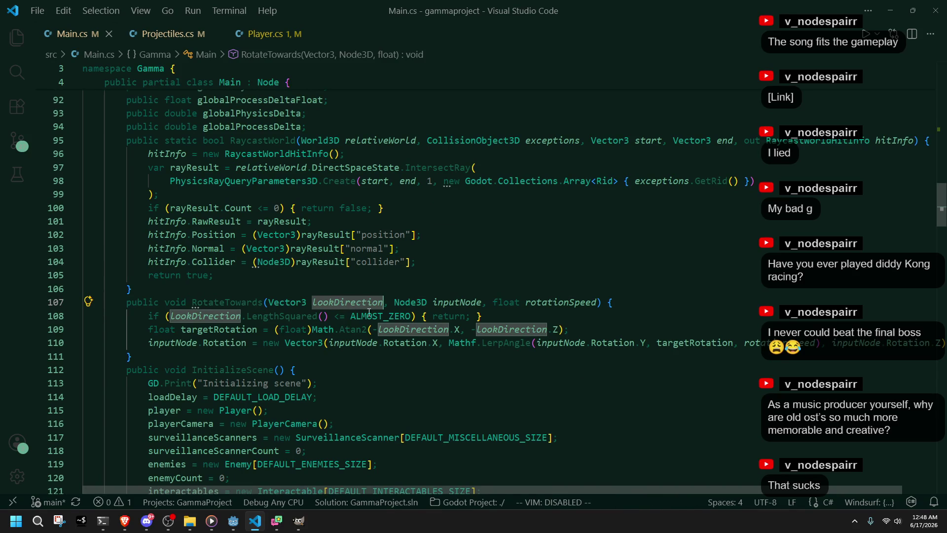
left_click(407, 367)
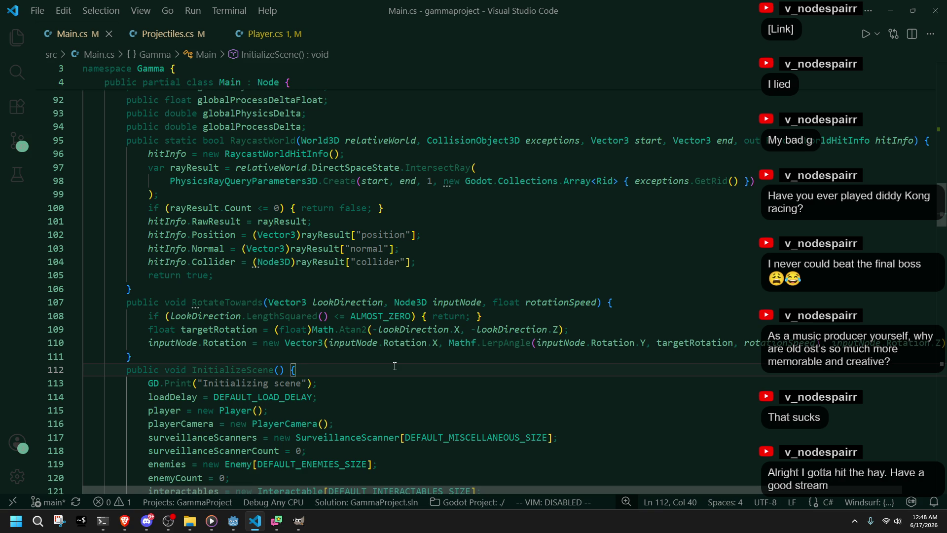
double_click(217, 339)
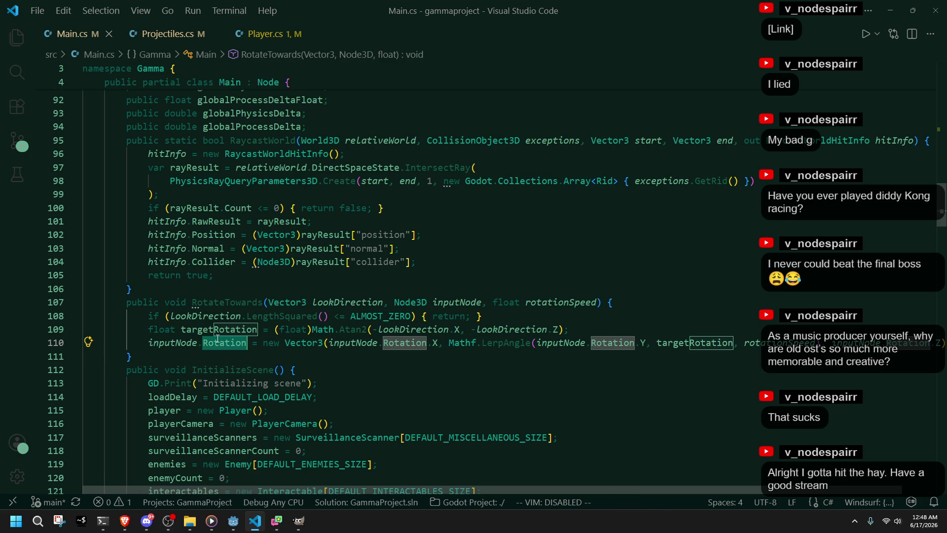
left_click(261, 358)
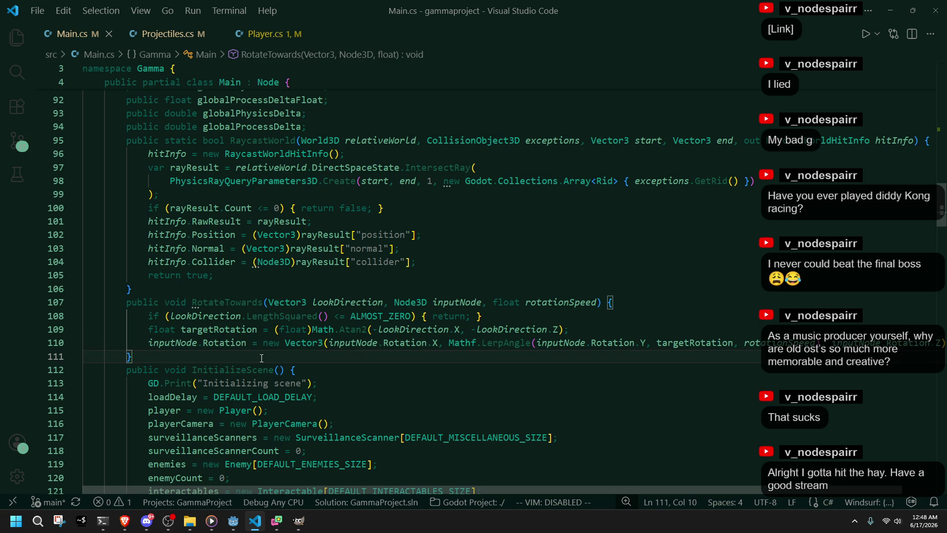
mouse_move(505, 346)
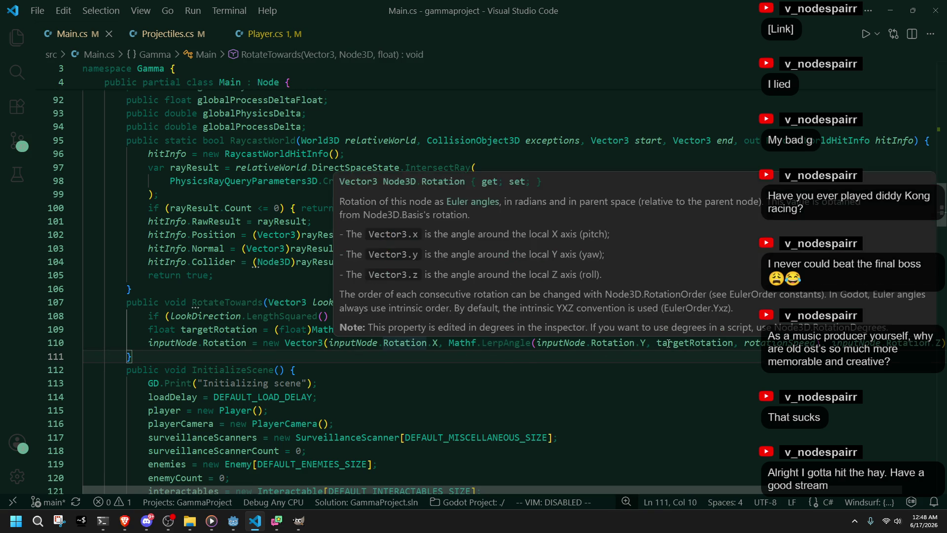
left_click(746, 413)
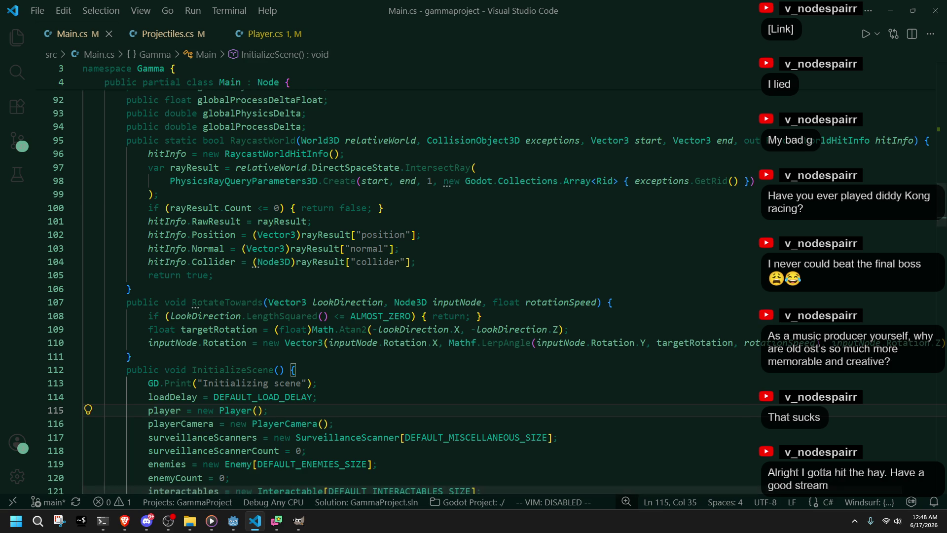
- Recheck the Rotation uses in RotateTowards, skim Player.cs, and come back to Main.cs
key("alt+Tab")
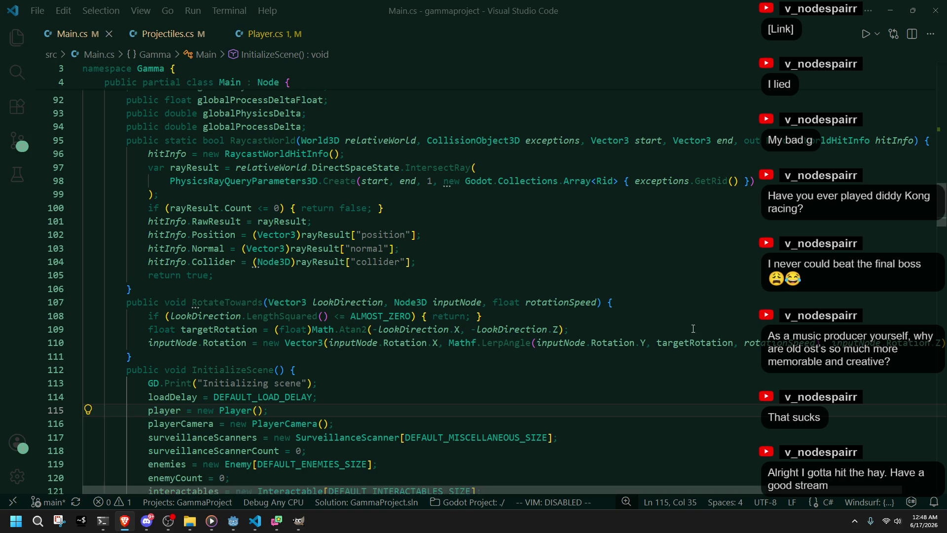
double_click(236, 341)
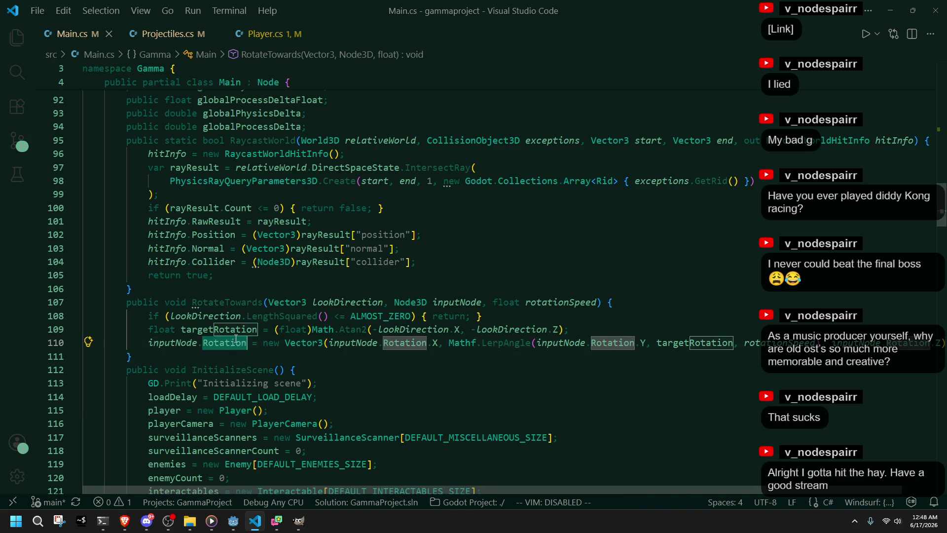
left_click(361, 369)
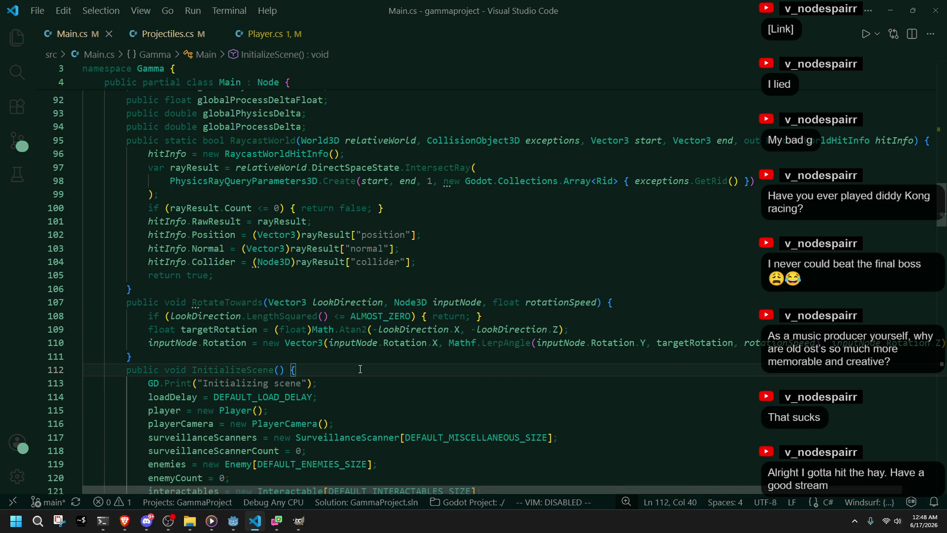
left_click(267, 33)
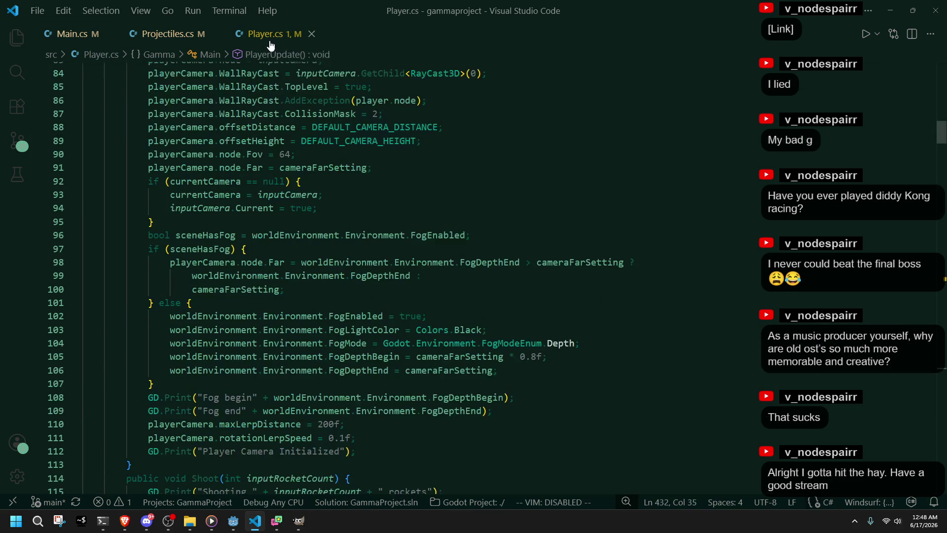
scroll(446, 338, "down", 9)
scroll(447, 338, "down", 4)
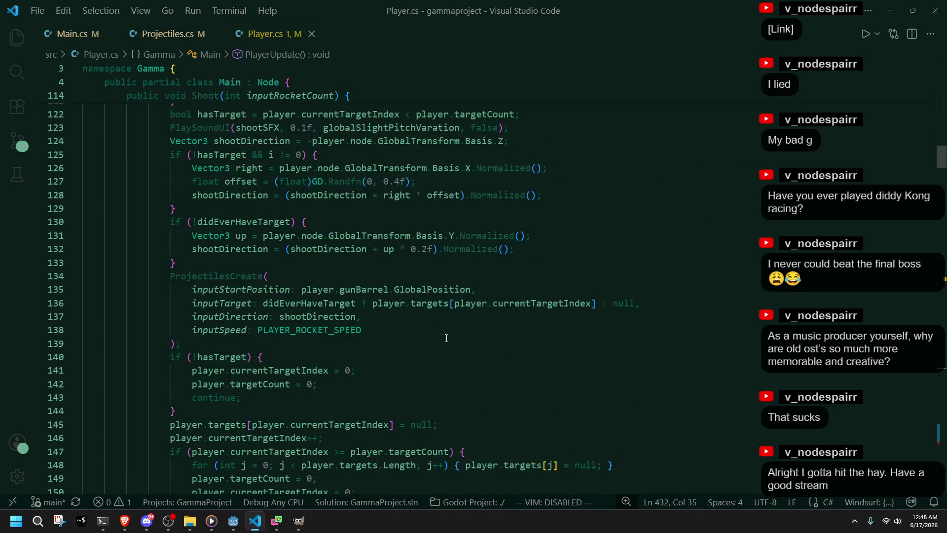
scroll(411, 357, "down", 3)
left_click(73, 33)
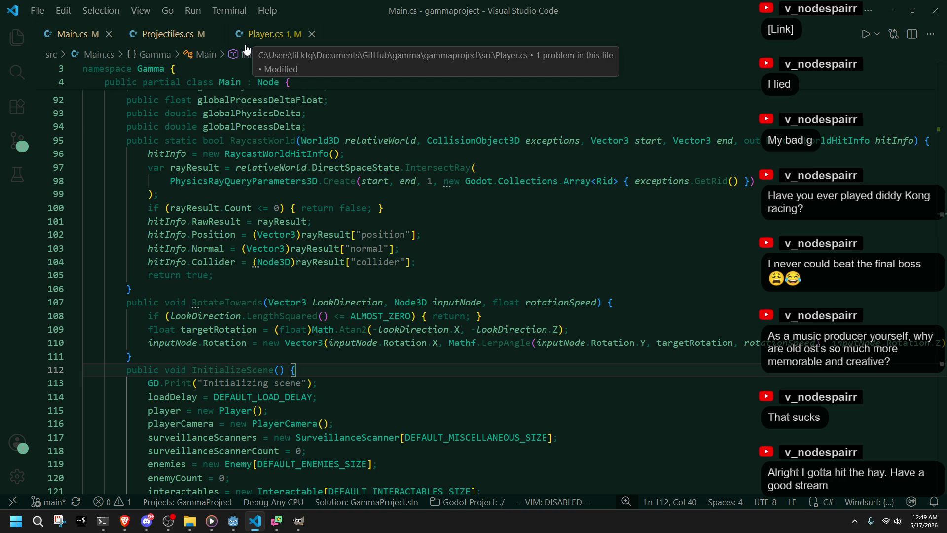
- After the print line, add RotateTowards(inputPosition - player.node.GlobalPosition, light, 1f) and save Projectiles.cs
left_click(168, 34)
scroll(323, 272, "down", 8)
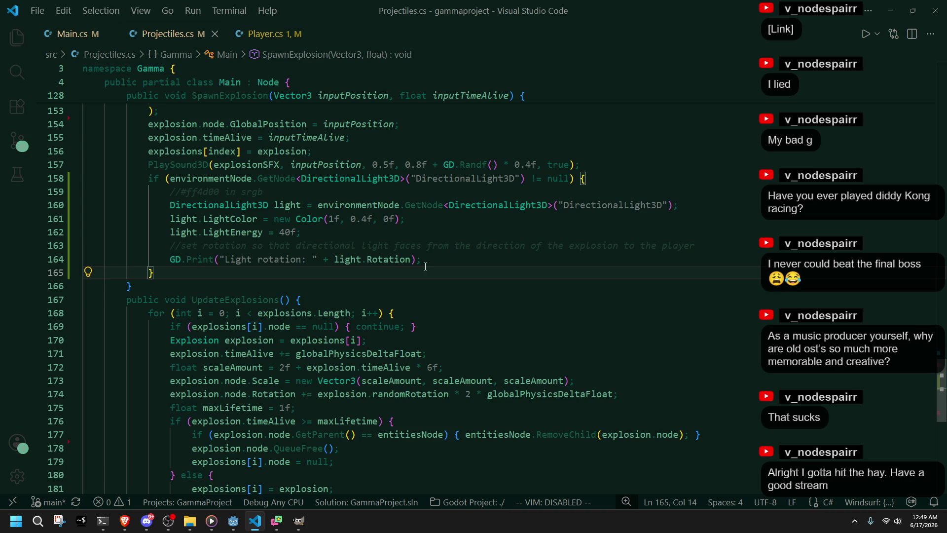
key("Return")
type("light")
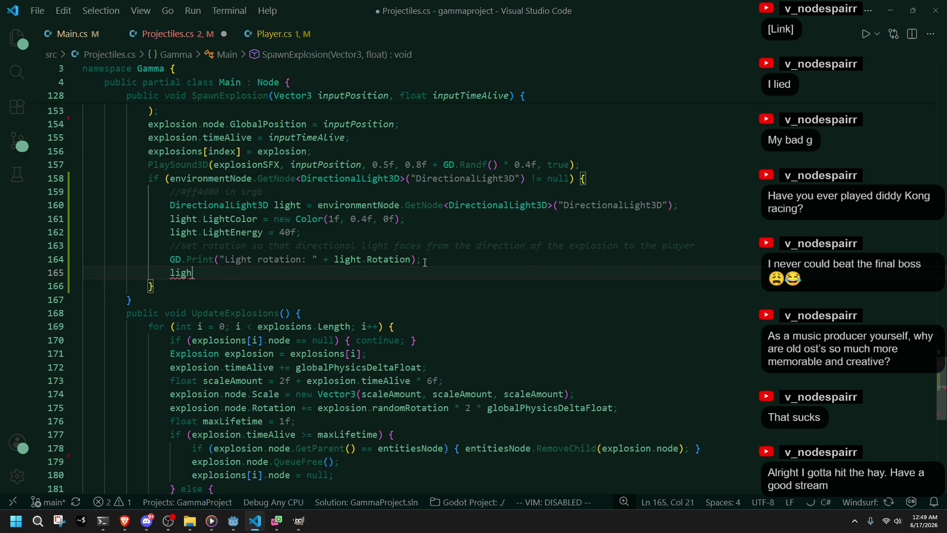
key("BackSpace")
key("BackSpace")
key("BackSpace")
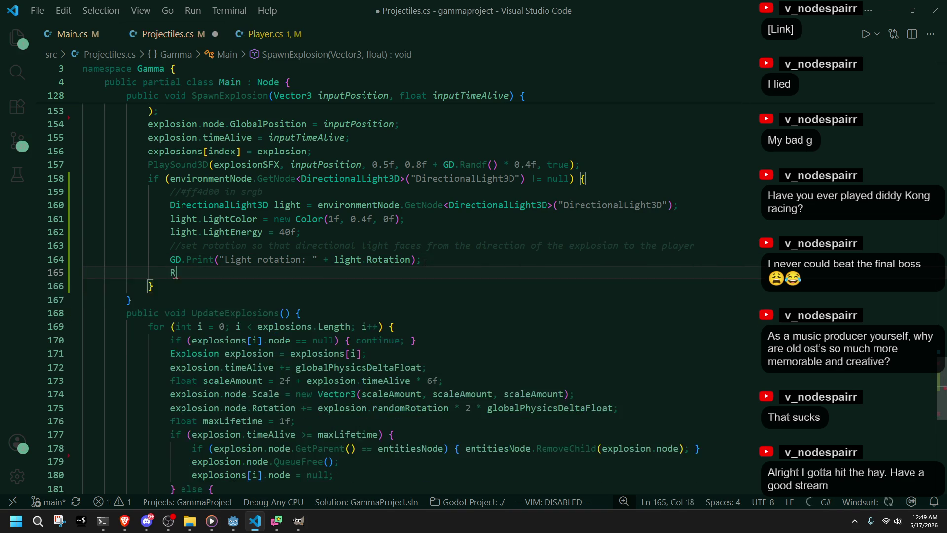
type("RotateTowards(")
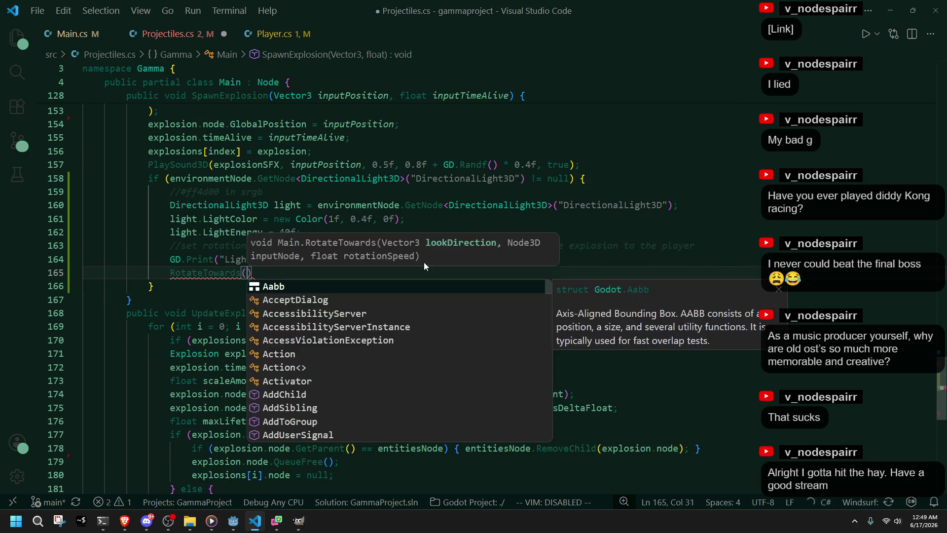
key("Tab")
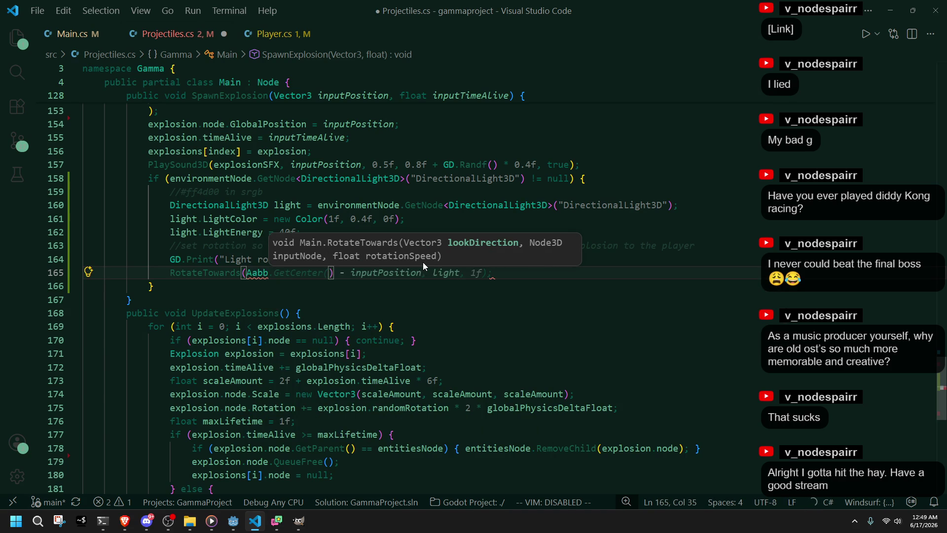
key("Tab")
key("ctrl+s")
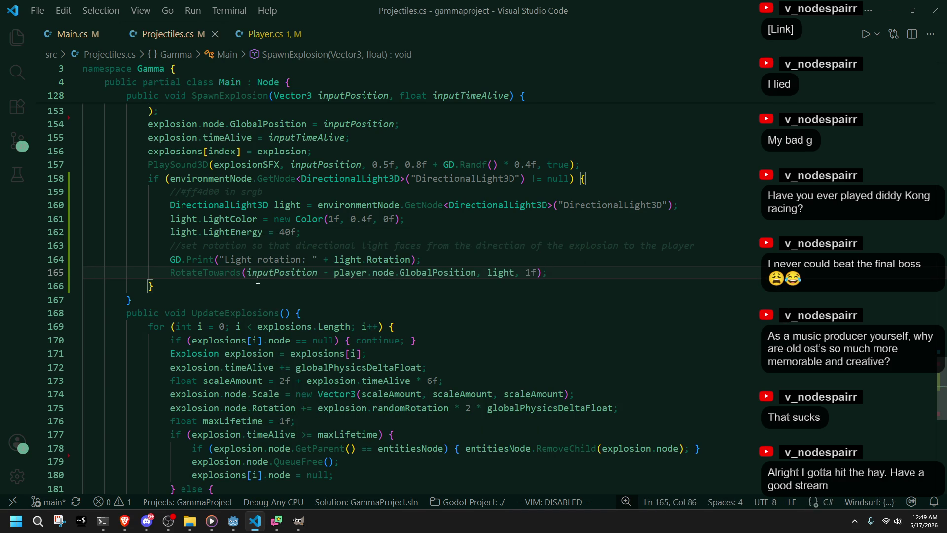
left_click(382, 313)
- Rerun the game, face the checkered wall and fire rockets, logging light rotation (0, 1.5378621, 0)
left_click(233, 521)
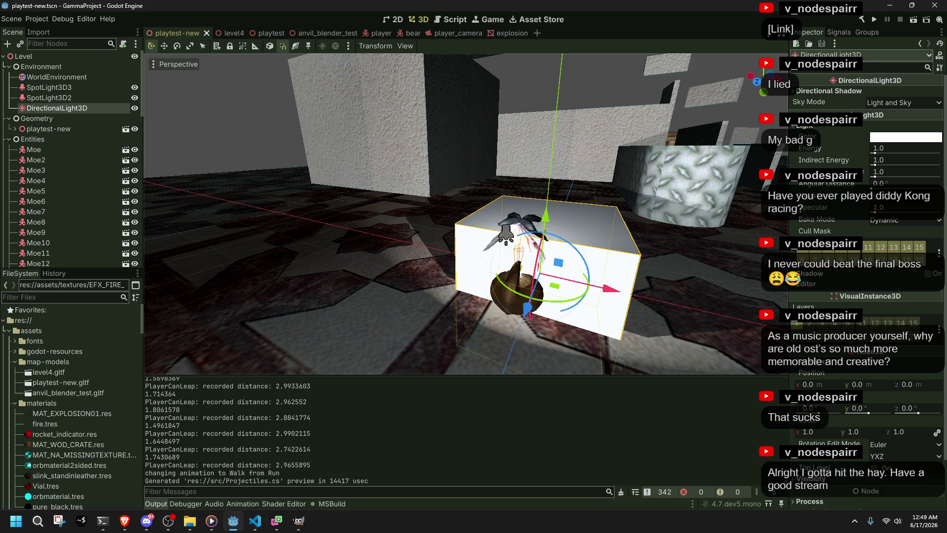
left_click(876, 19)
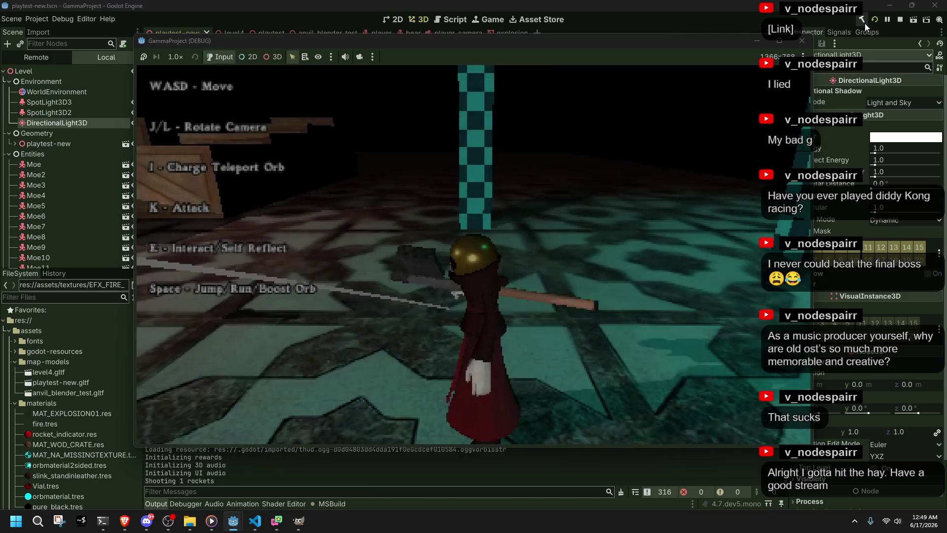
key("l")
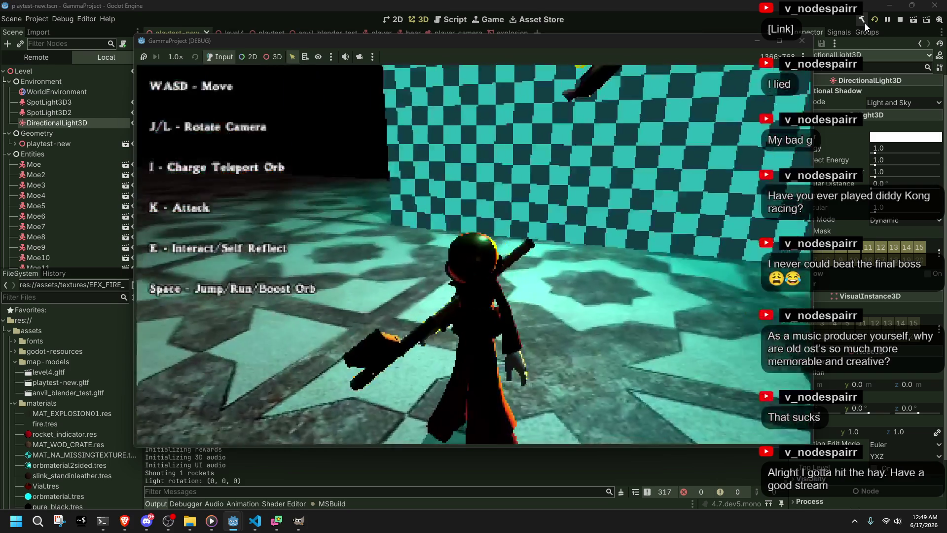
key("l")
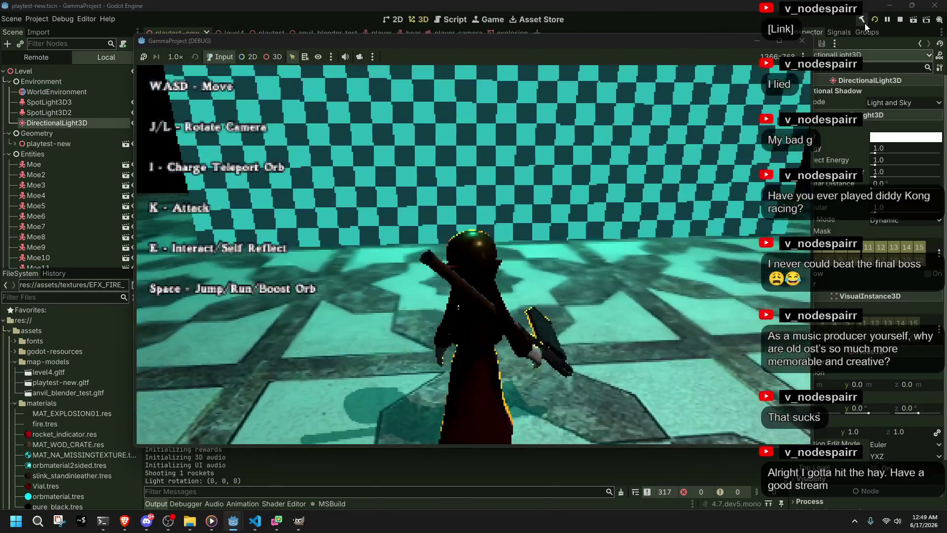
key("k")
key("l")
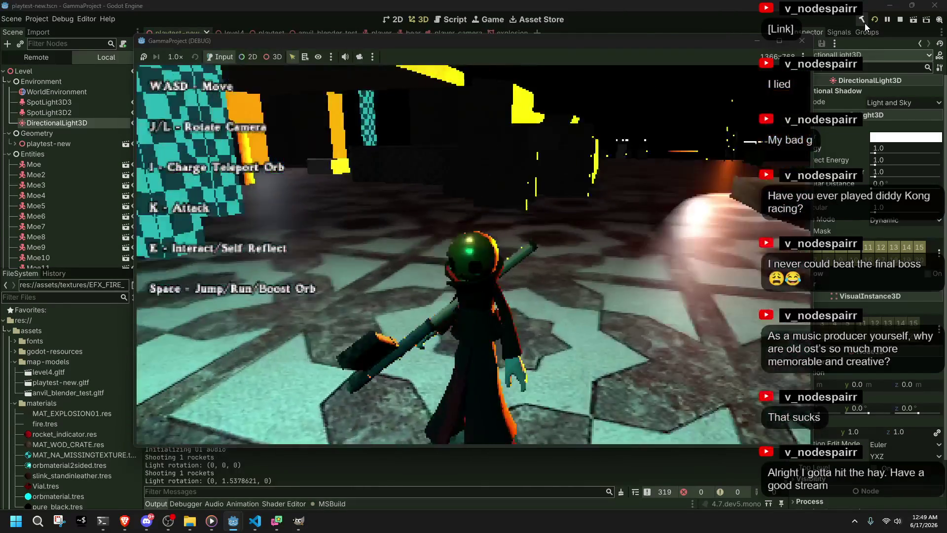
left_click(802, 40)
- Swap line 165's direction to player.node.GlobalPosition - inputPosition and save
key("alt+Tab")
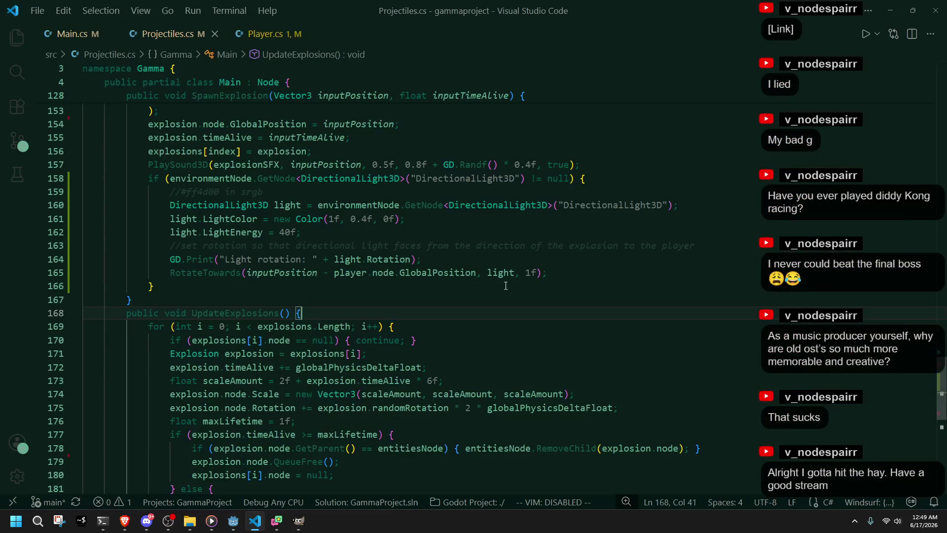
left_click(332, 281)
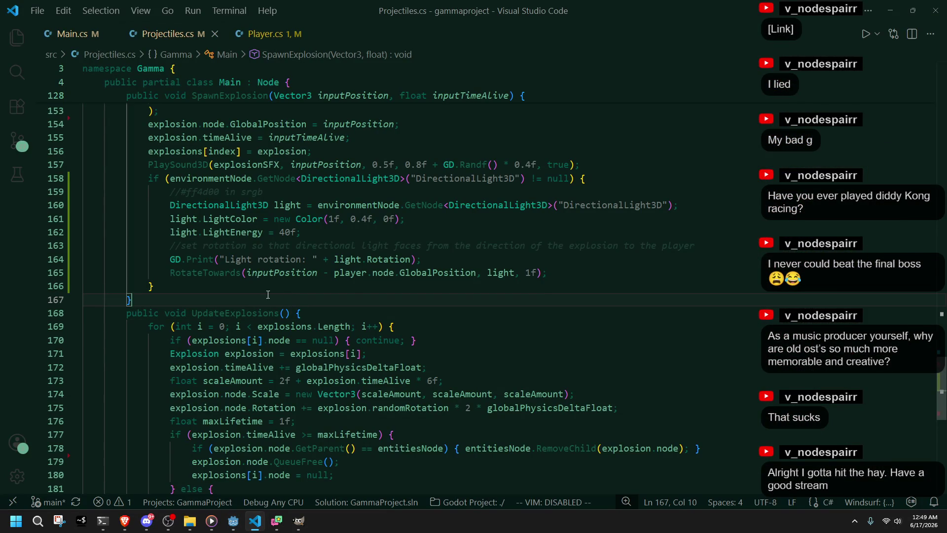
left_click(250, 272)
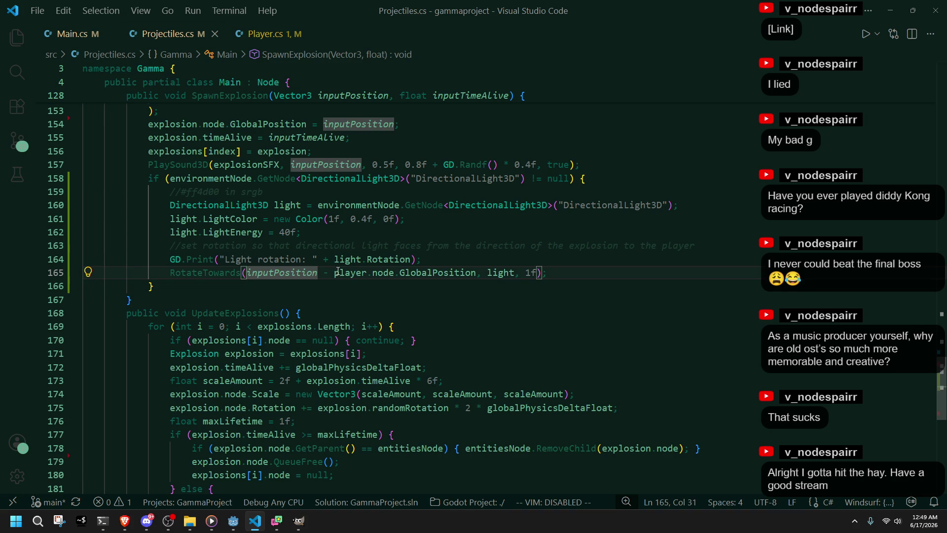
left_click_drag(338, 272, 248, 280)
key("BackSpace")
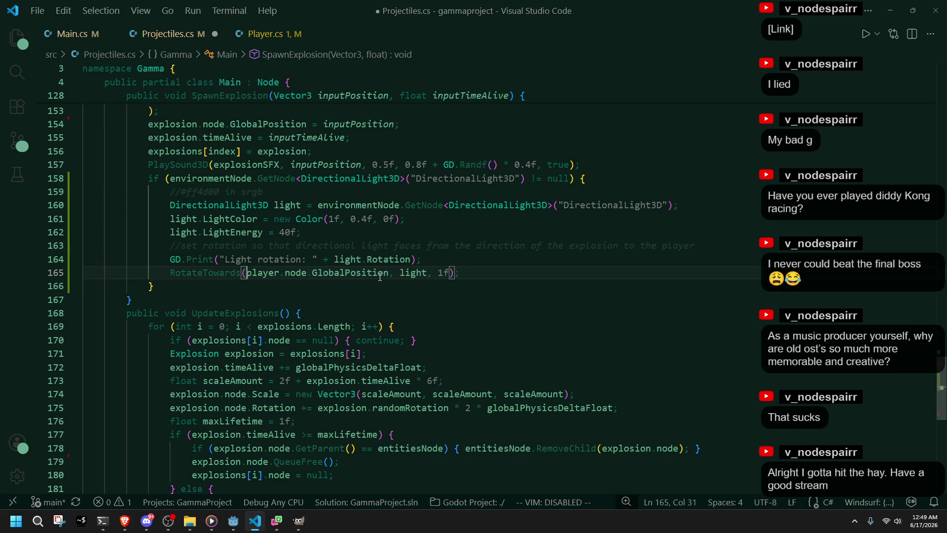
left_click(390, 272)
type("inputPosition -")
key("BackSpace")
key("BackSpace")
key("BackSpace")
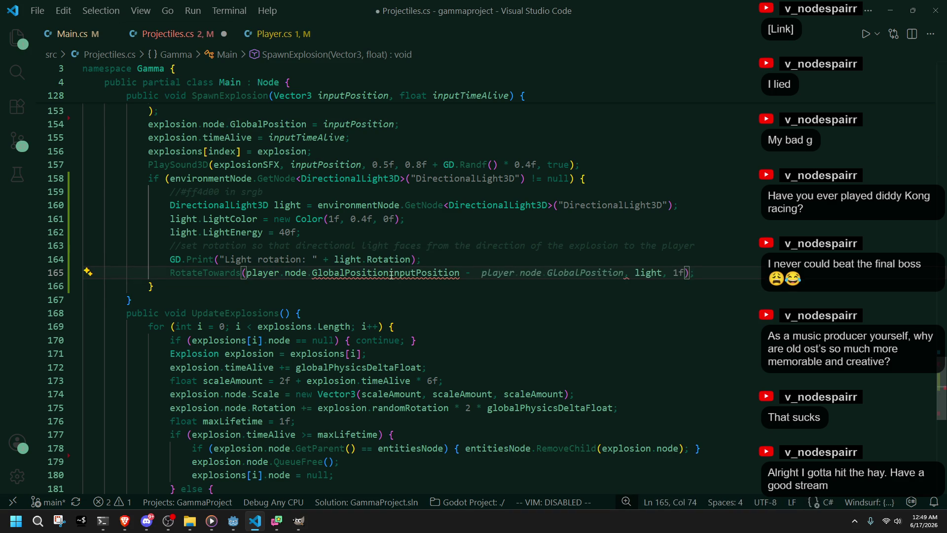
left_click(375, 285)
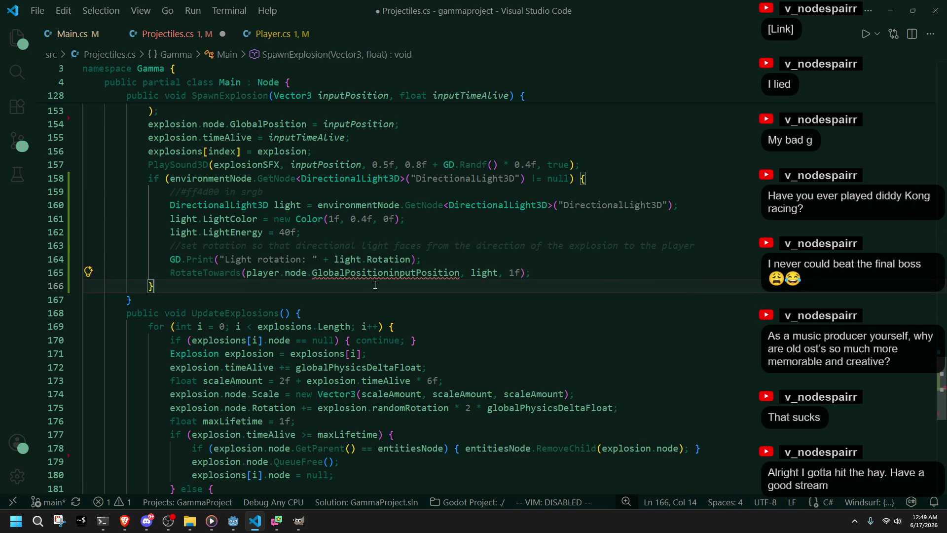
left_click(390, 274)
type("-")
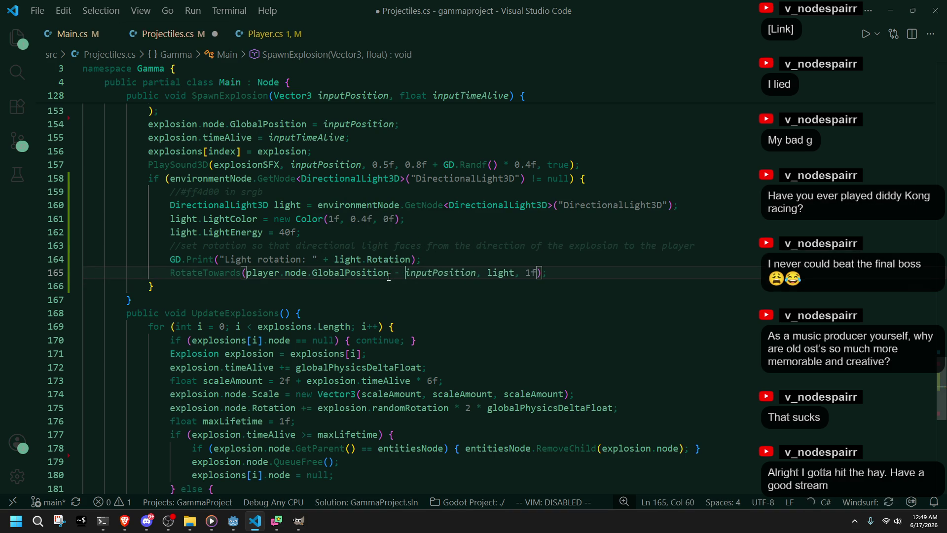
key("ctrl+s")
- Wrap the direction in parentheses with .Normalized(), save Projectiles.cs, and return to Godot
left_click(313, 300)
left_click(252, 274)
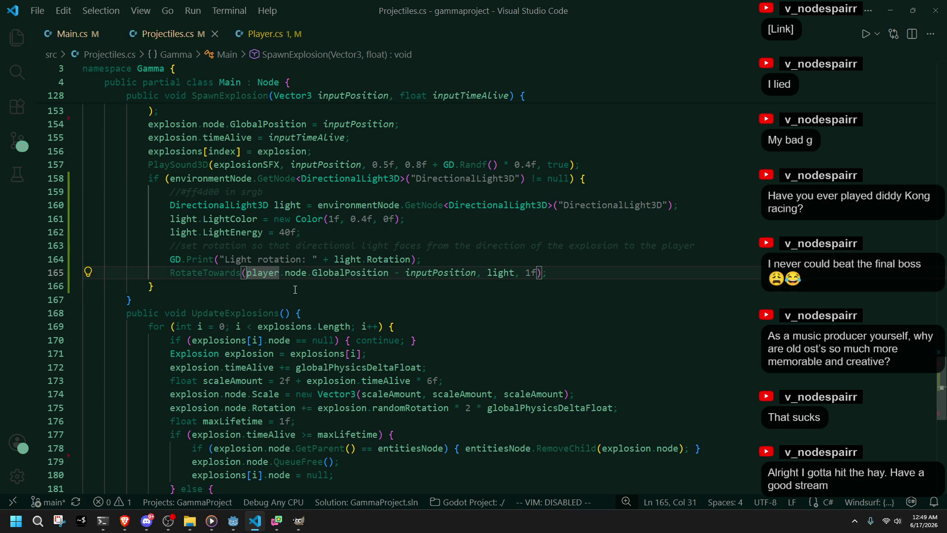
type("(")
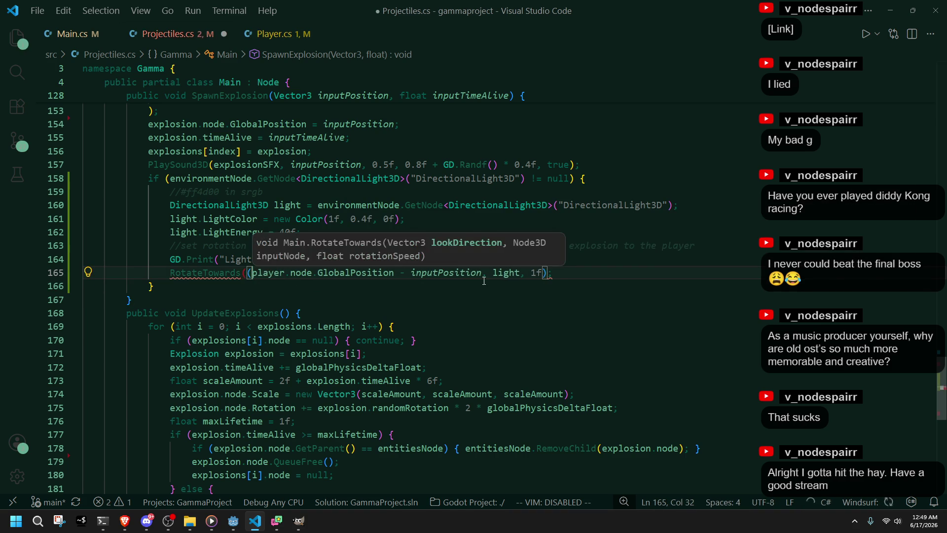
key("Tab")
key("ctrl+s")
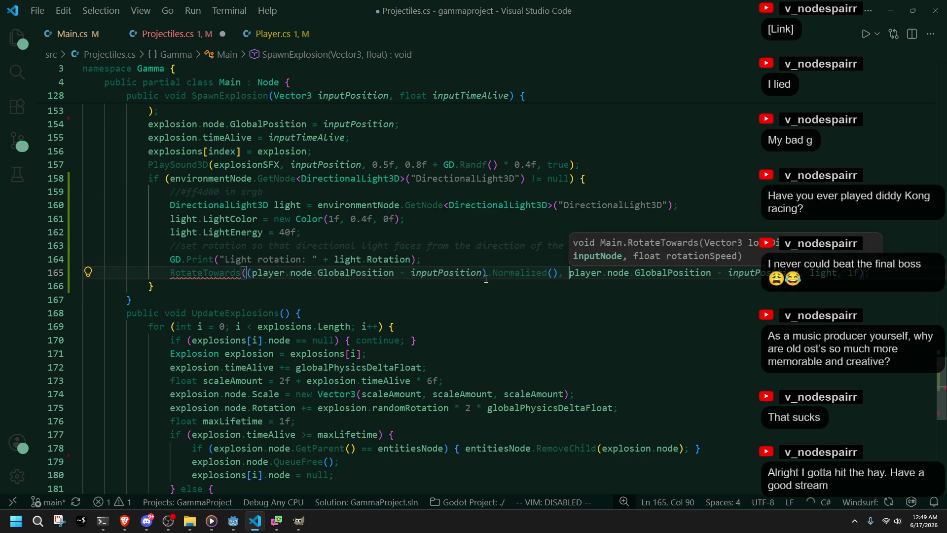
key("Down")
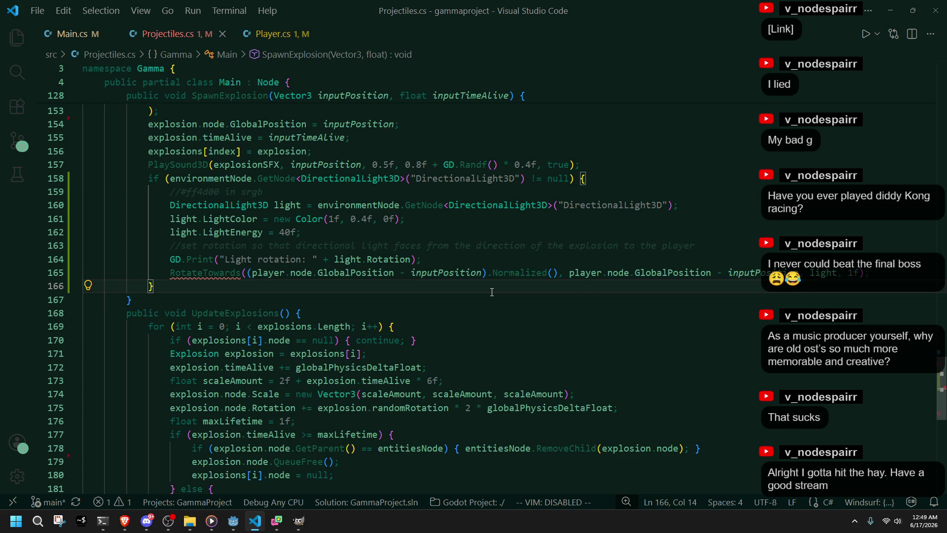
left_click(243, 522)
- Dismiss the 'RotateTowards takes 4 arguments' build error and remove line 165's leftover duplicate arguments
left_click(869, 23)
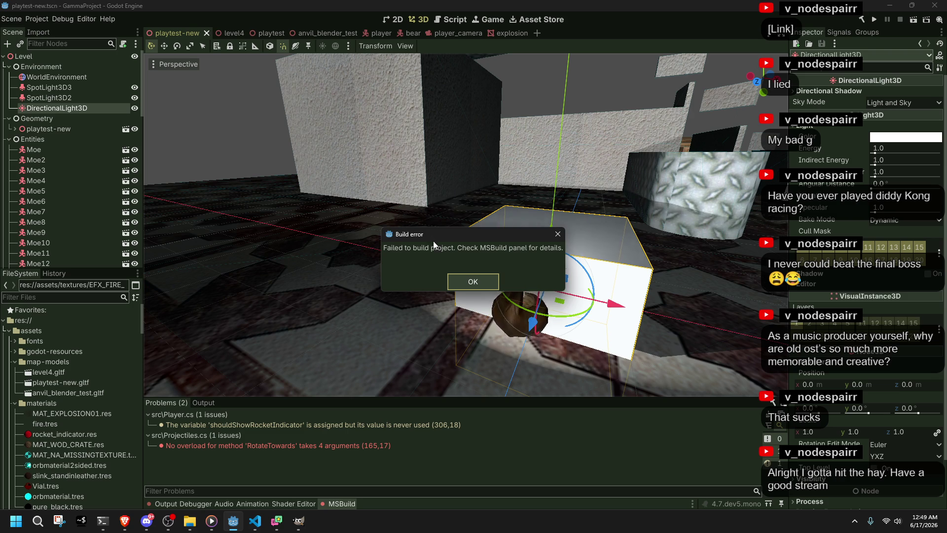
left_click(472, 285)
key("alt+Tab")
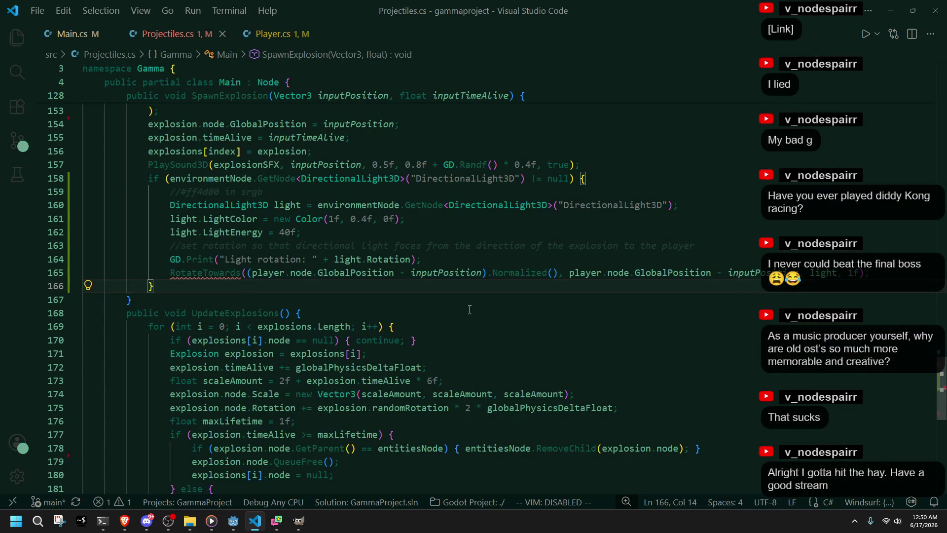
left_click(475, 303)
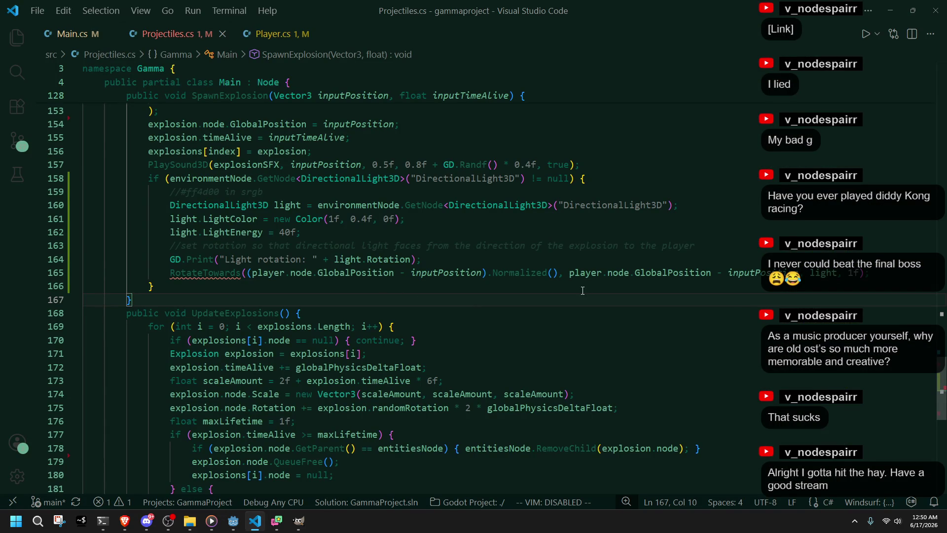
left_click(649, 286)
left_click(801, 275)
left_click(568, 275)
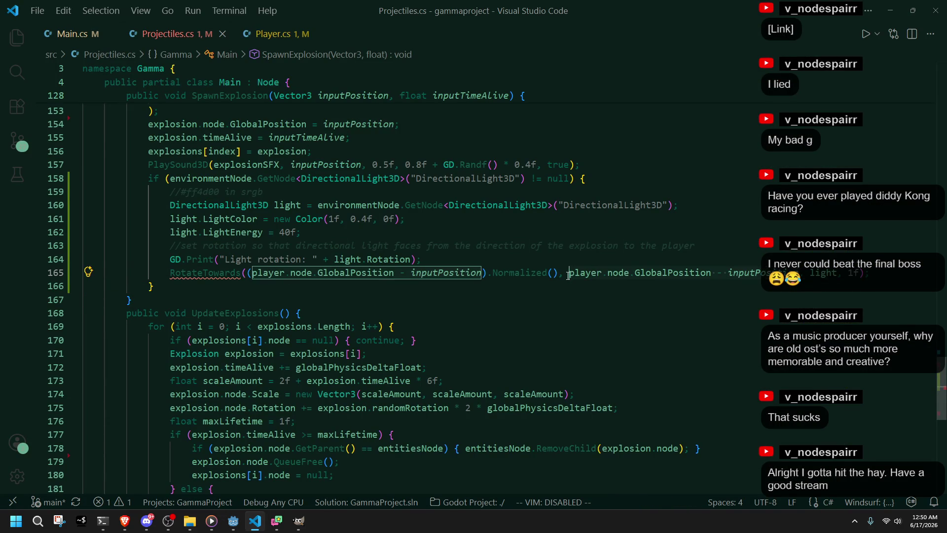
key("Tab")
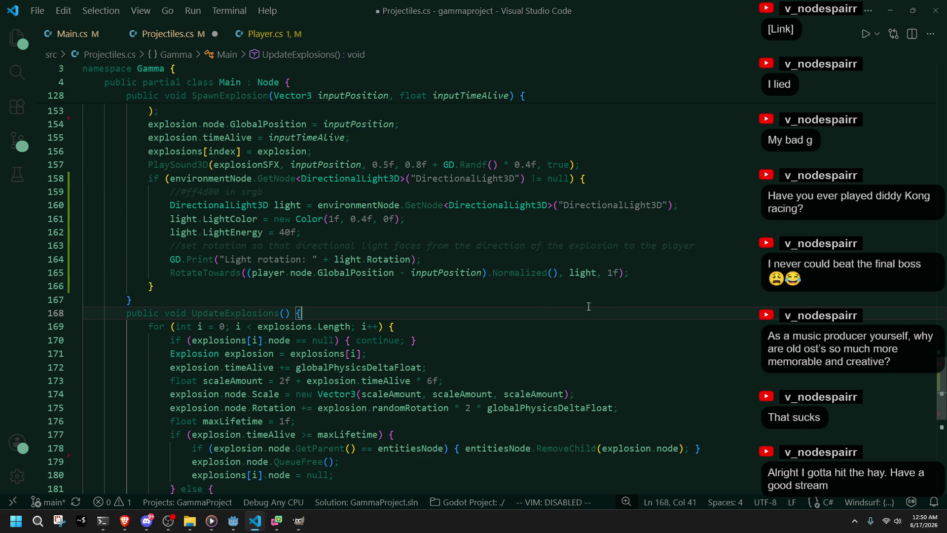
left_click(417, 290)
left_click(233, 521)
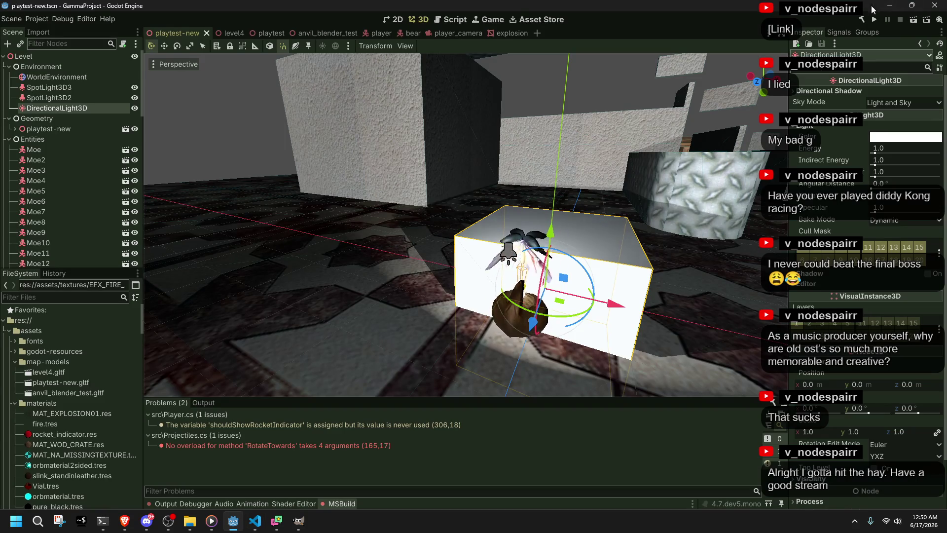
left_click(875, 19)
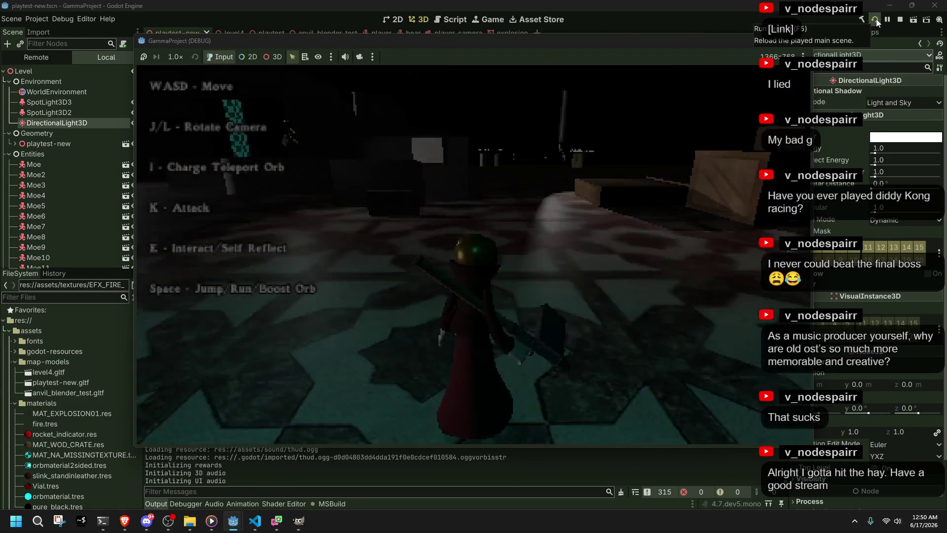
key("w")
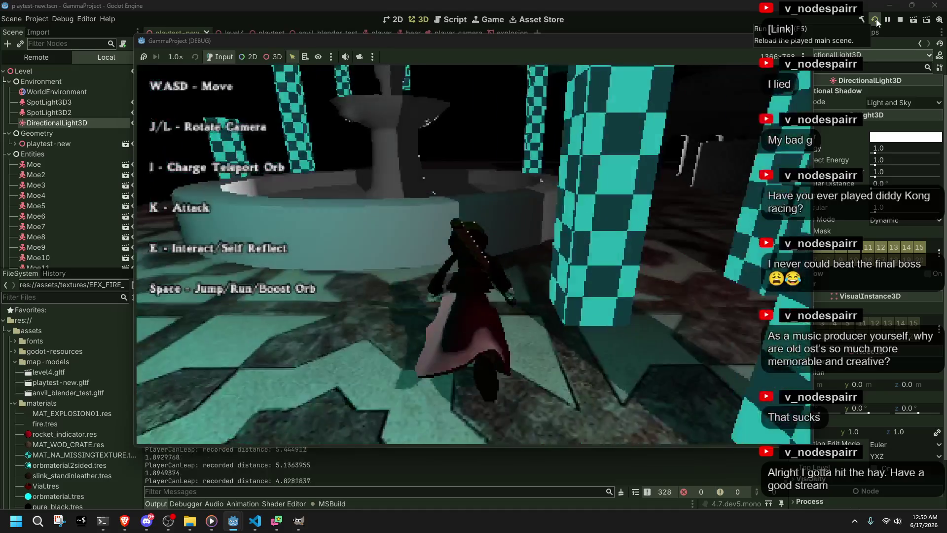
key("l")
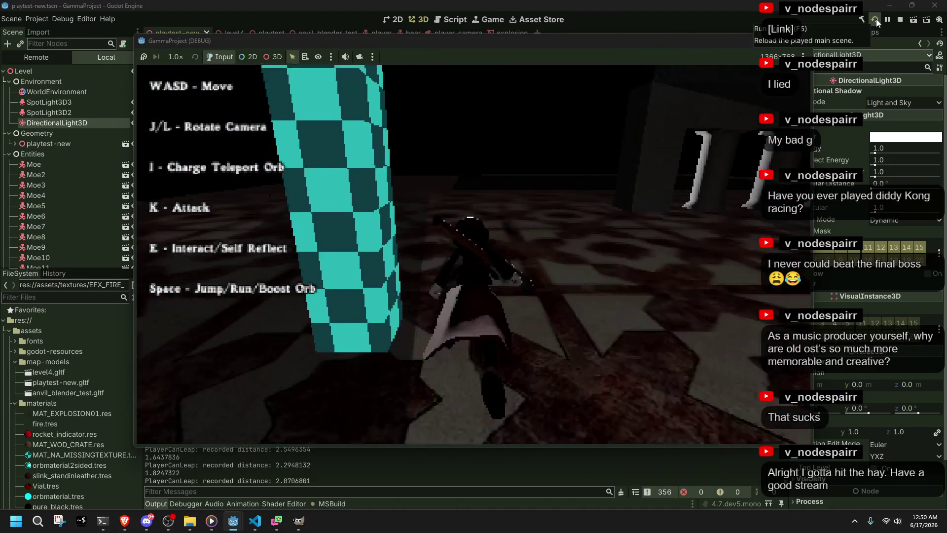
key("w")
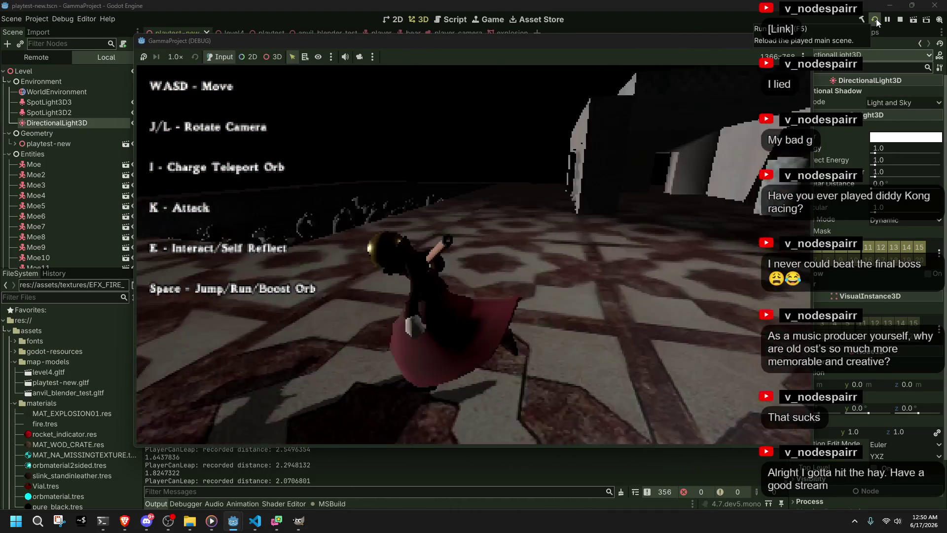
key("w")
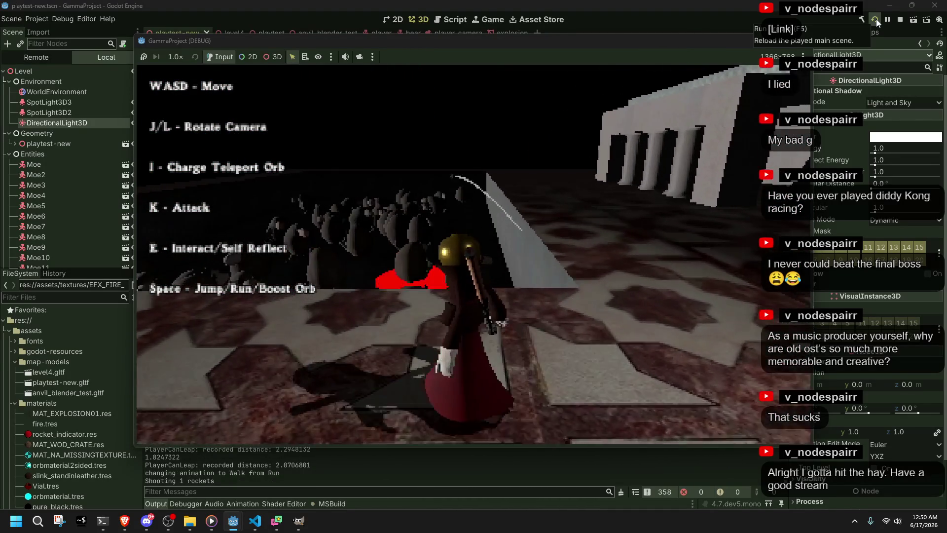
key("k")
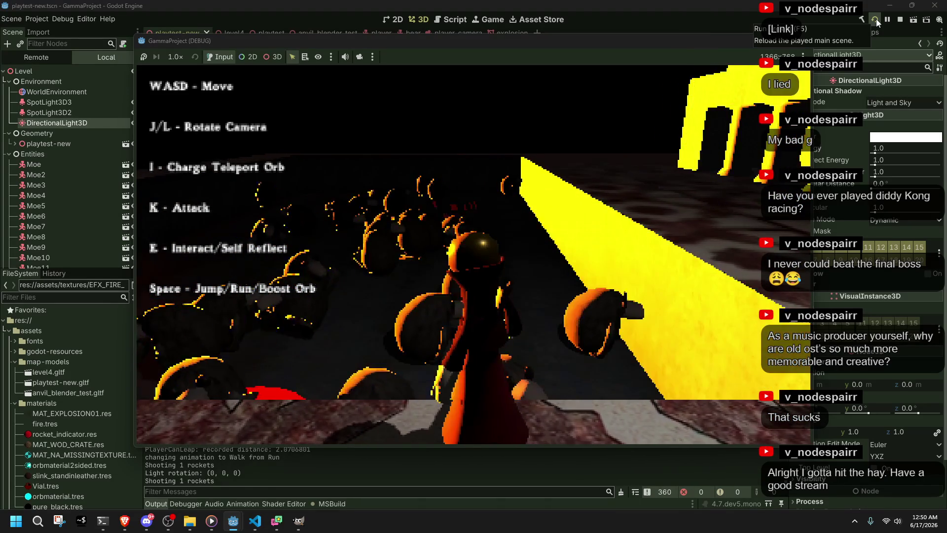
key("k")
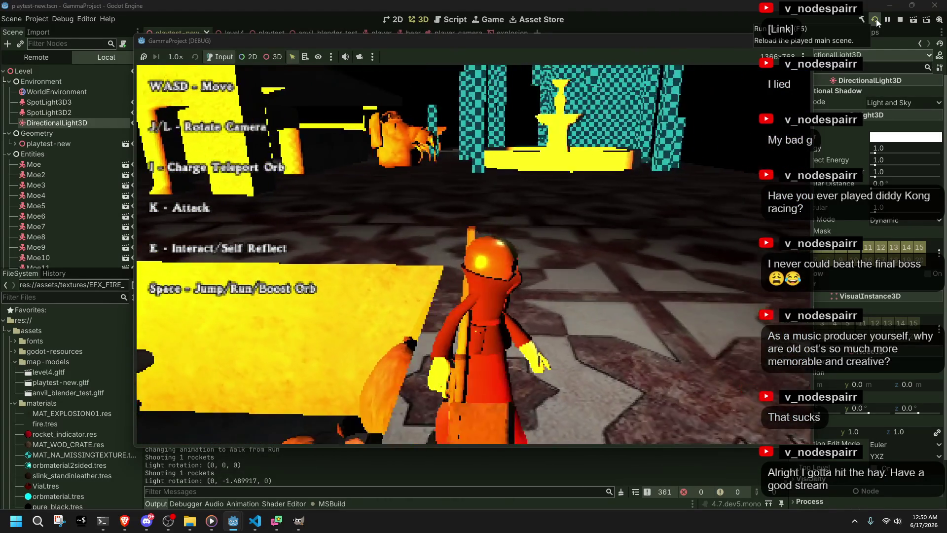
key("j")
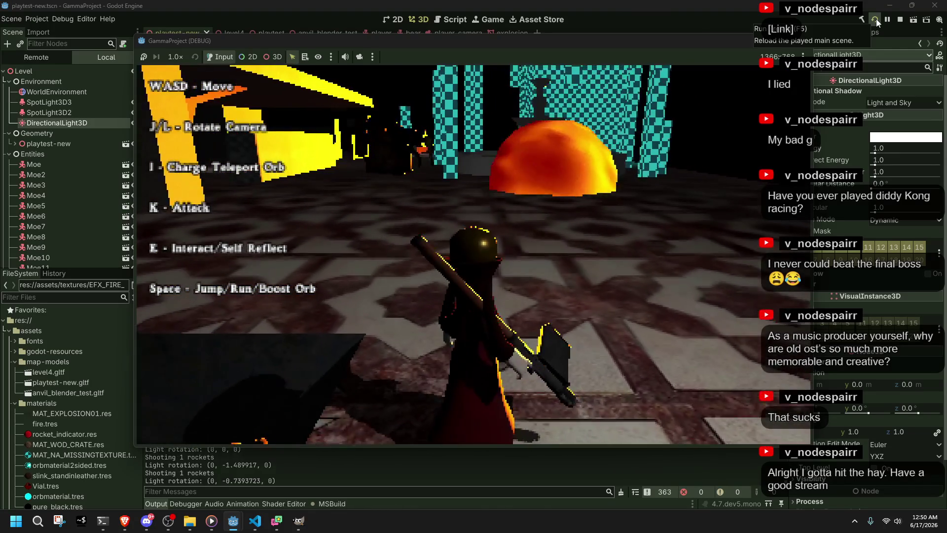
key("w")
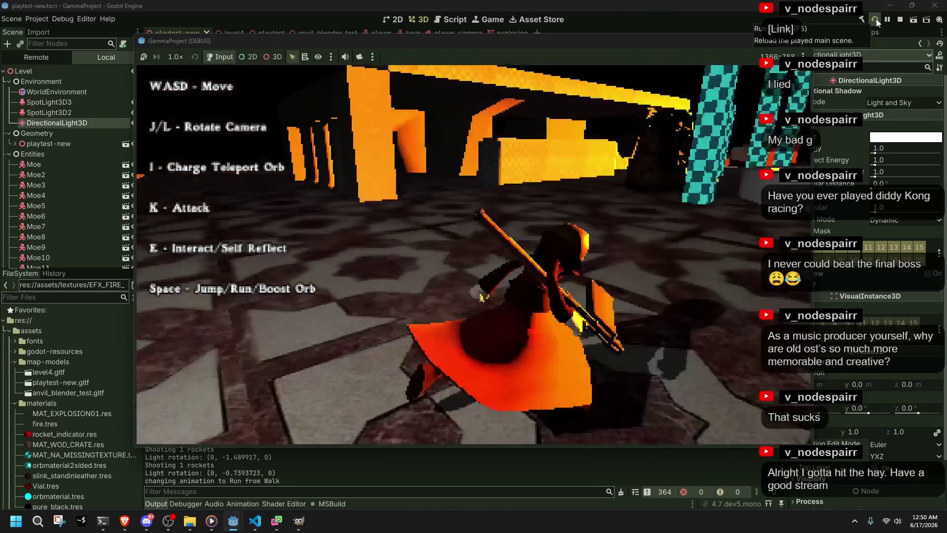
key("space")
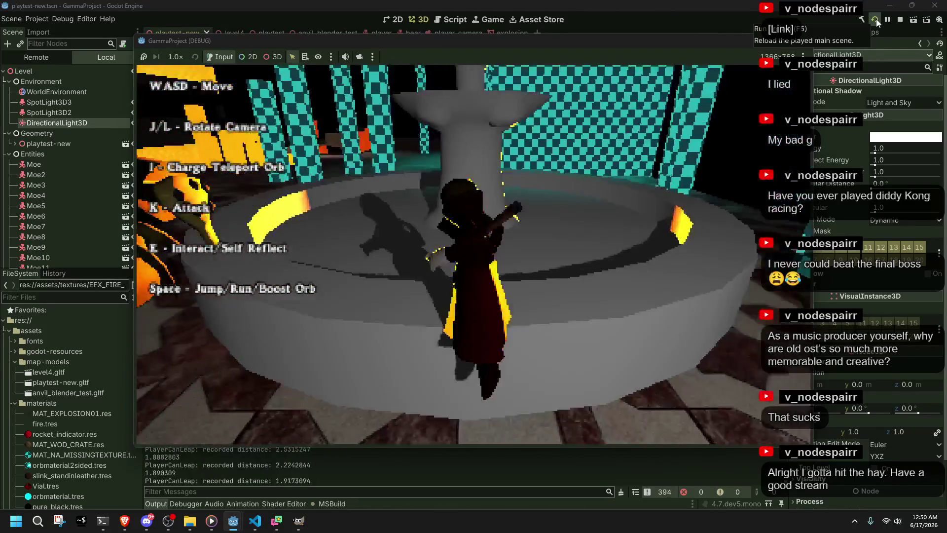
key("space")
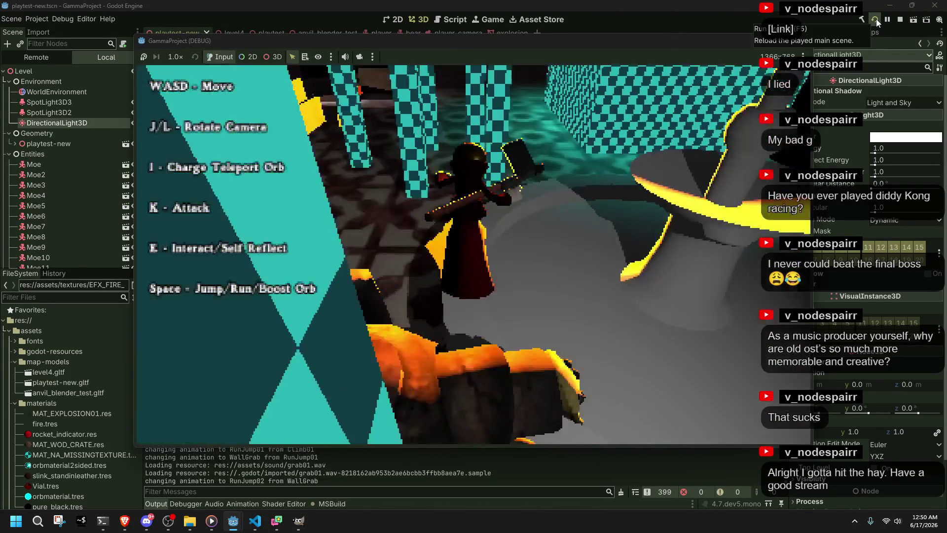
key("space")
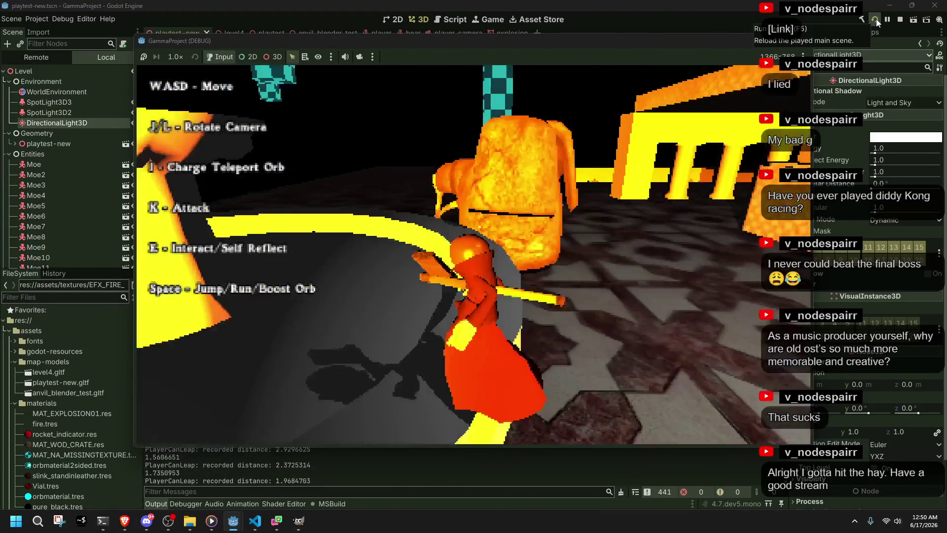
key("space")
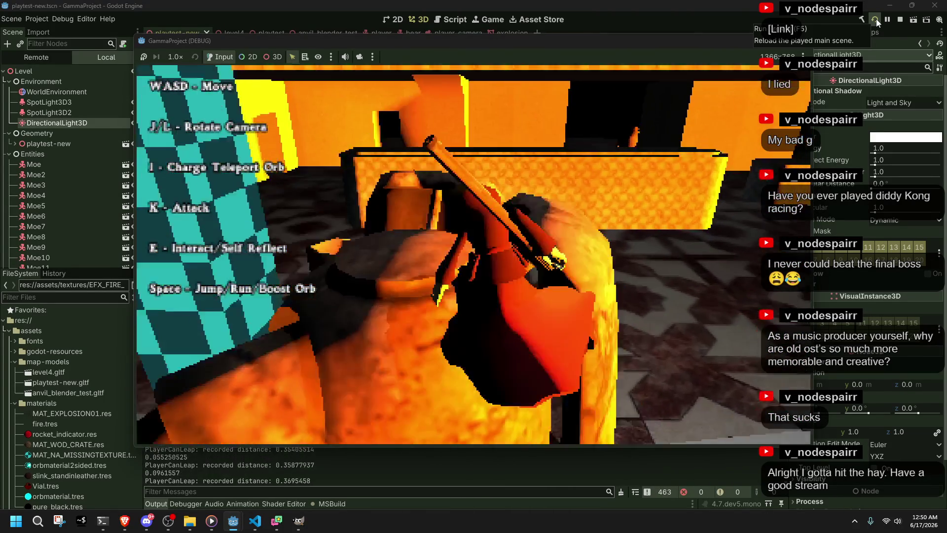
key("s")
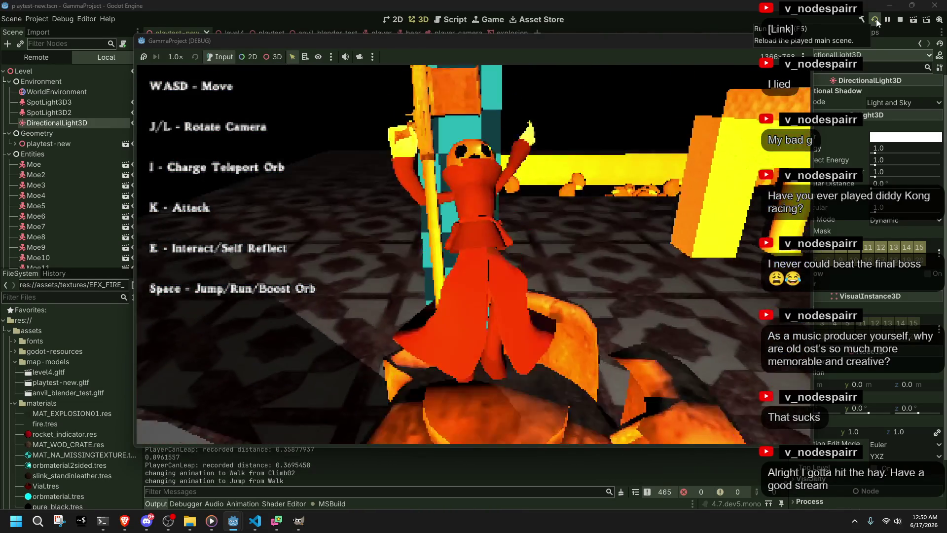
key("space")
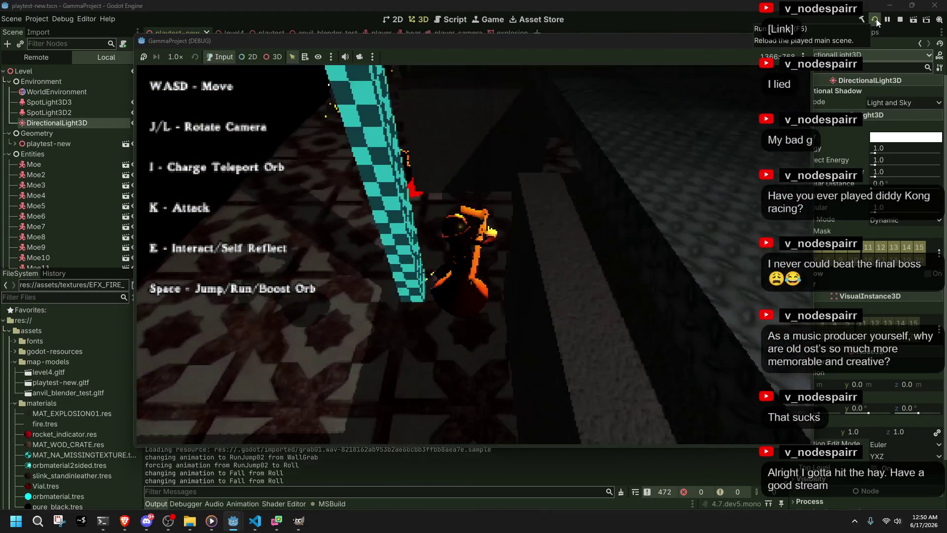
key("w")
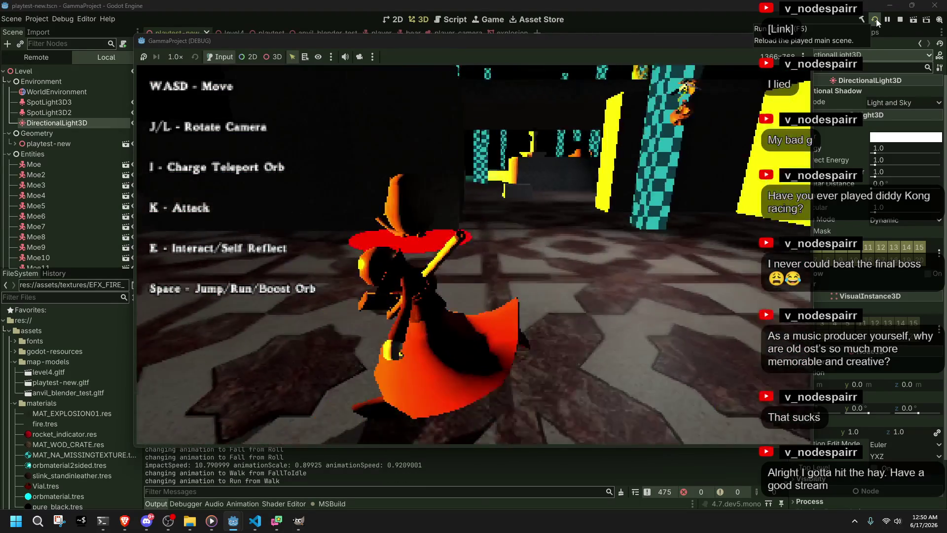
key("w")
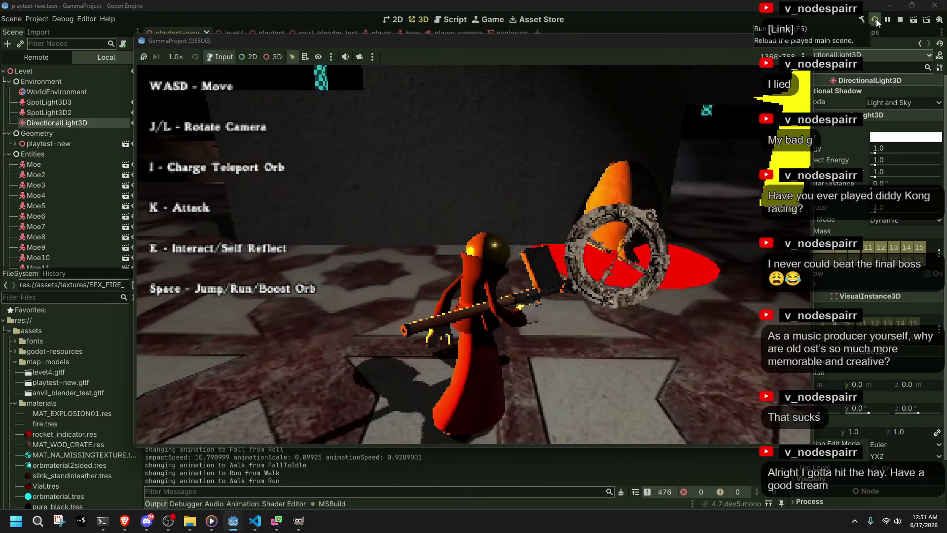
key("w")
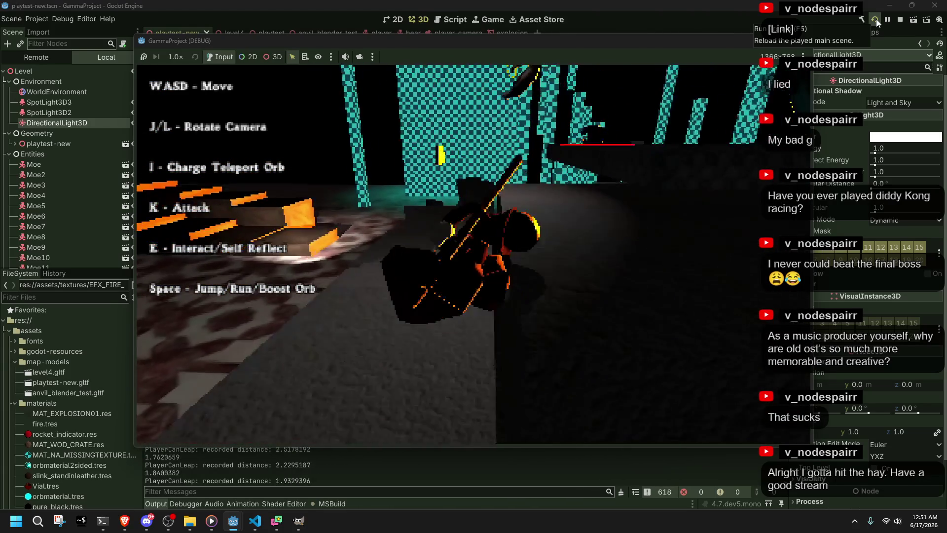
- Run past the red circle, turn right and fire rockets to trigger an explosion
key("w")
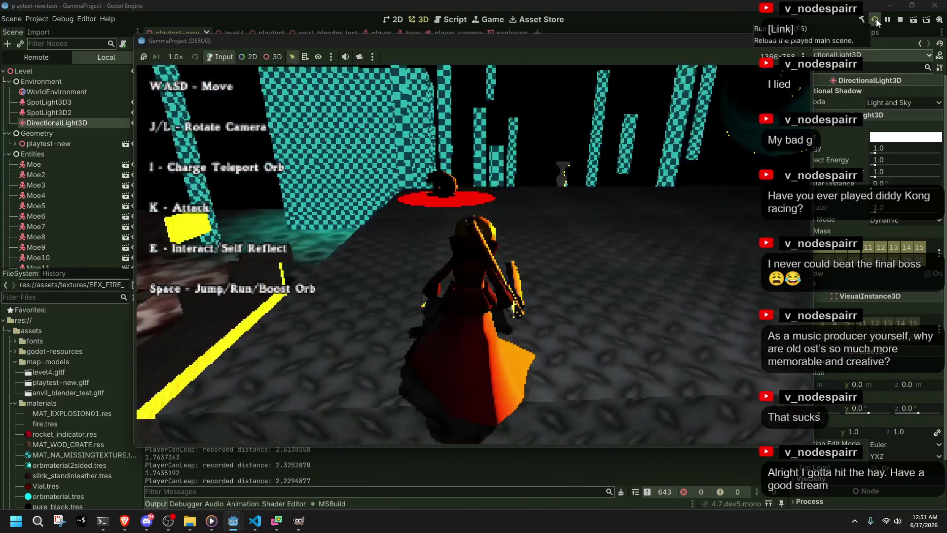
key("w")
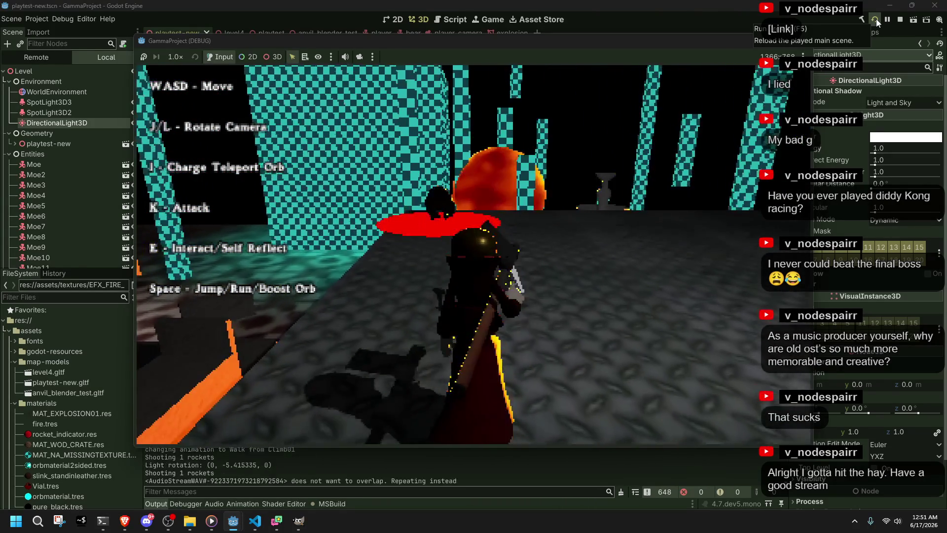
key("w")
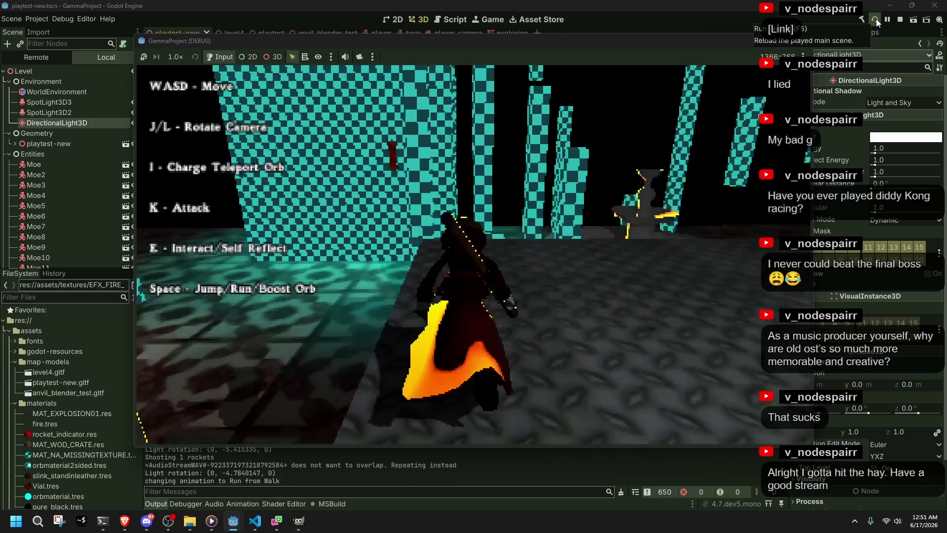
key("l")
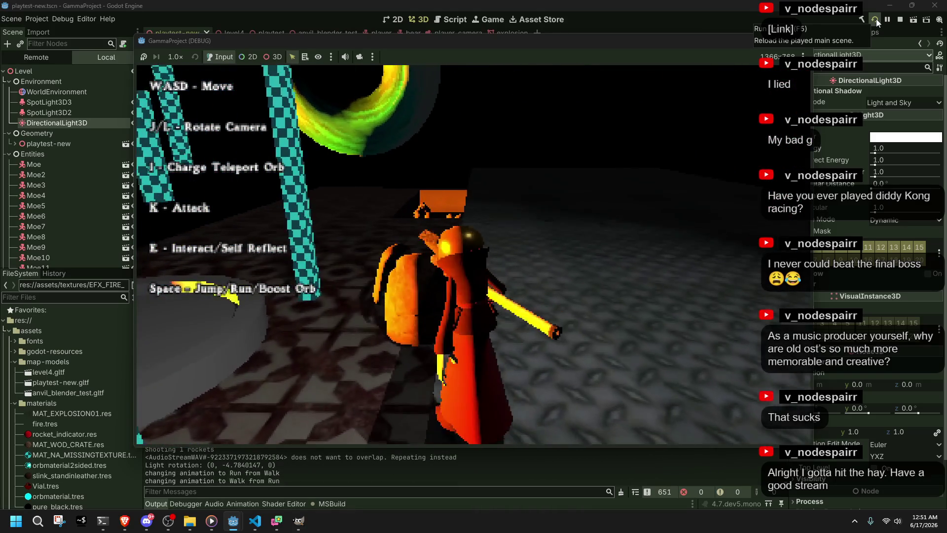
key("k")
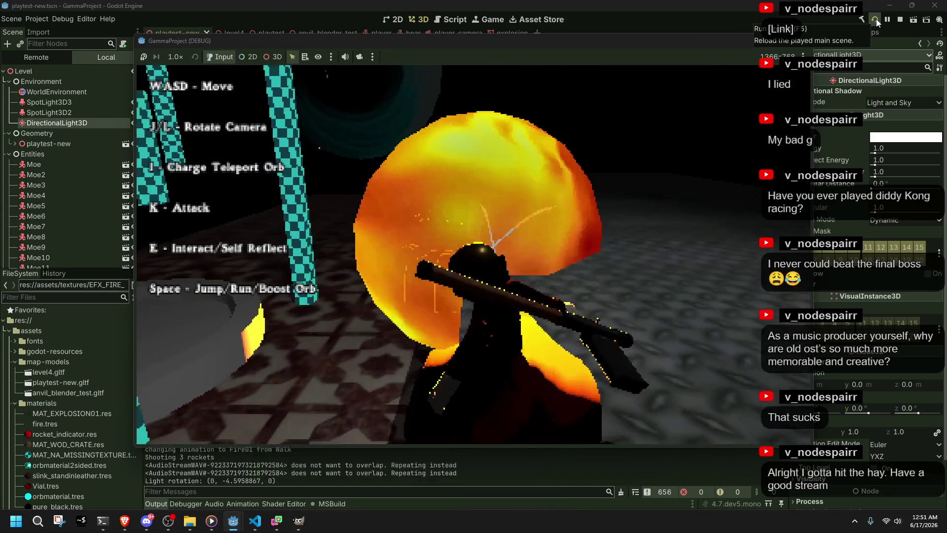
- Keep moving and turning while firing more rocket volleys until the log shows (0, -7.022762, 0)
key("w")
key("space")
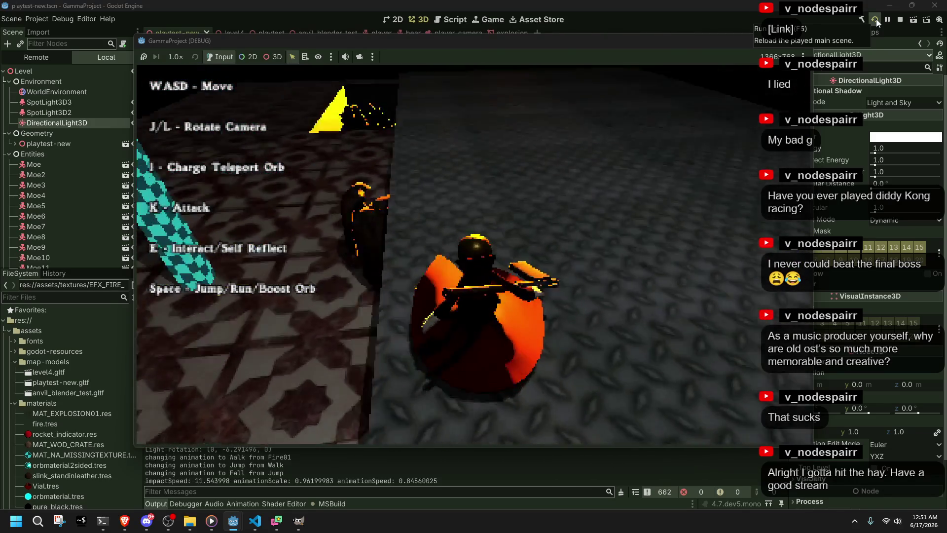
key("w")
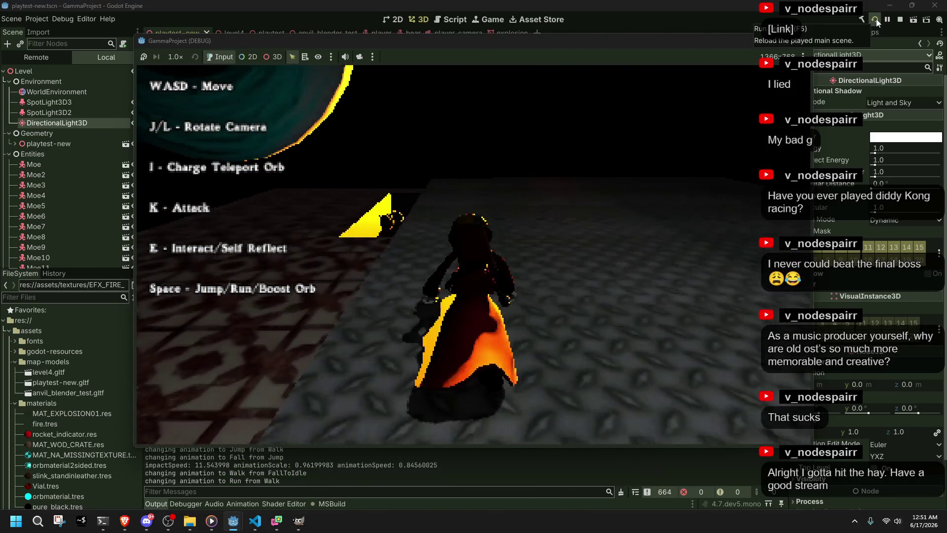
key("l")
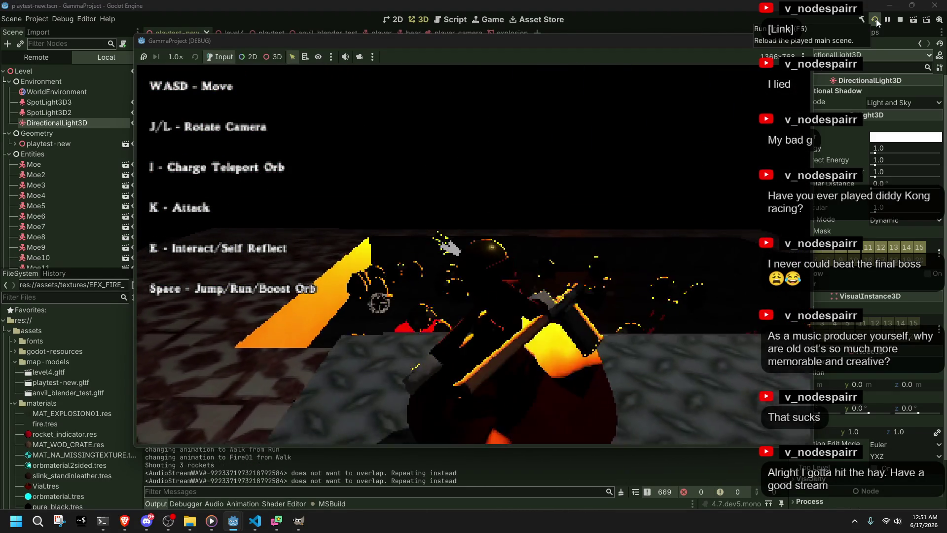
key("j")
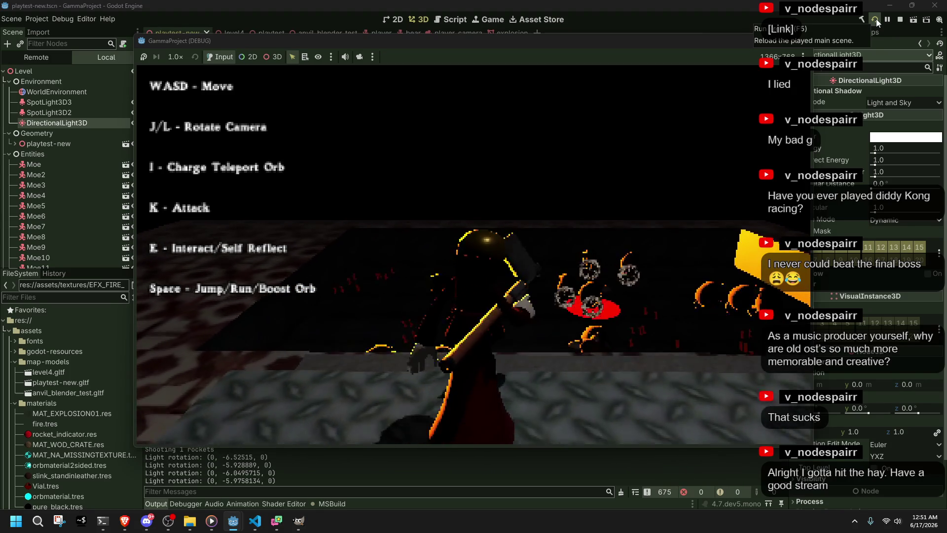
key("k")
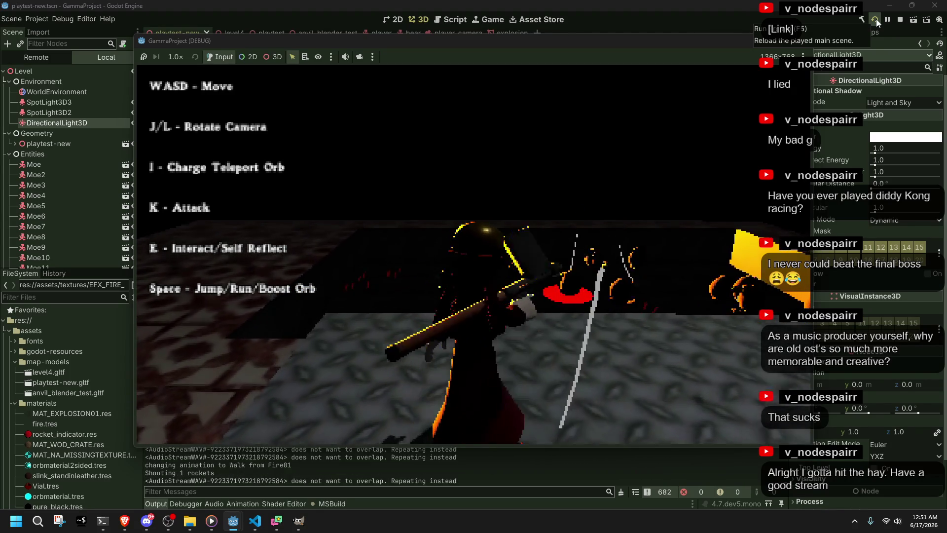
key("l")
key("l")
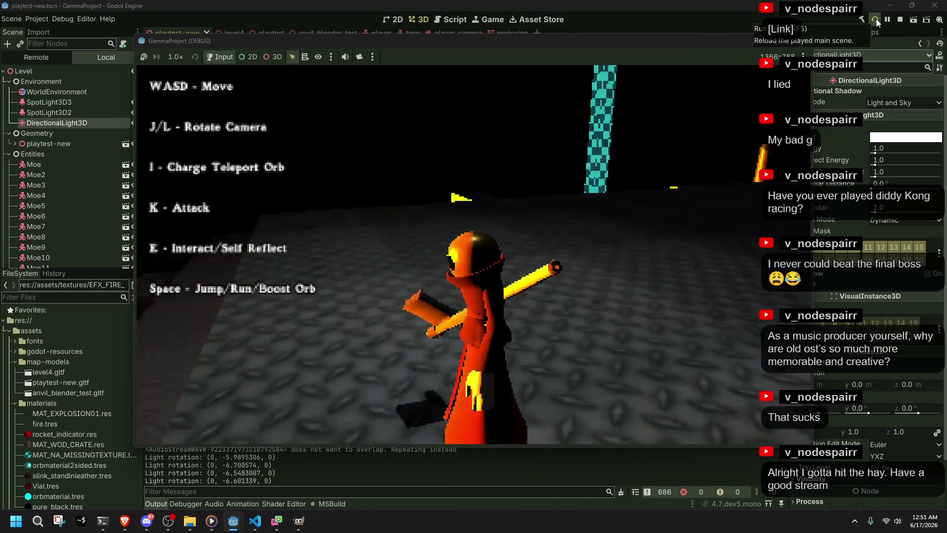
key("w")
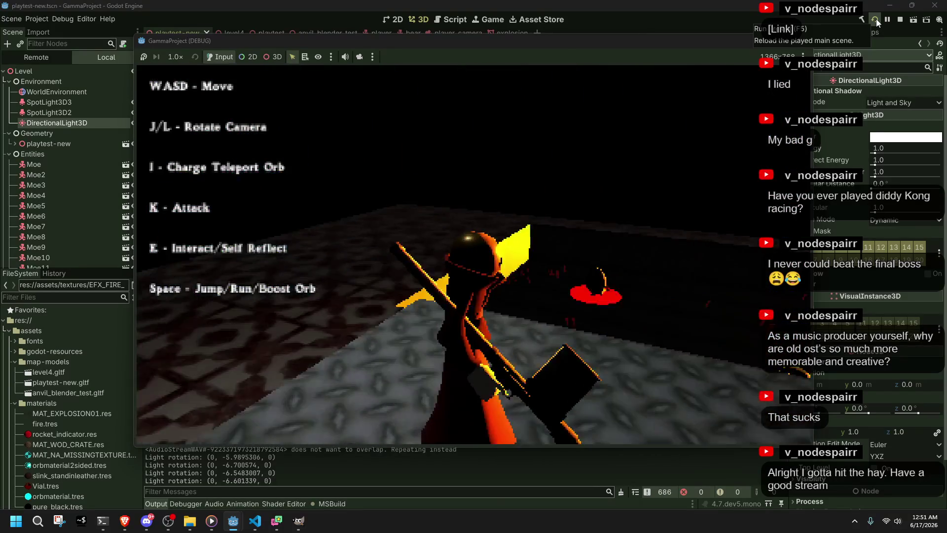
key("a")
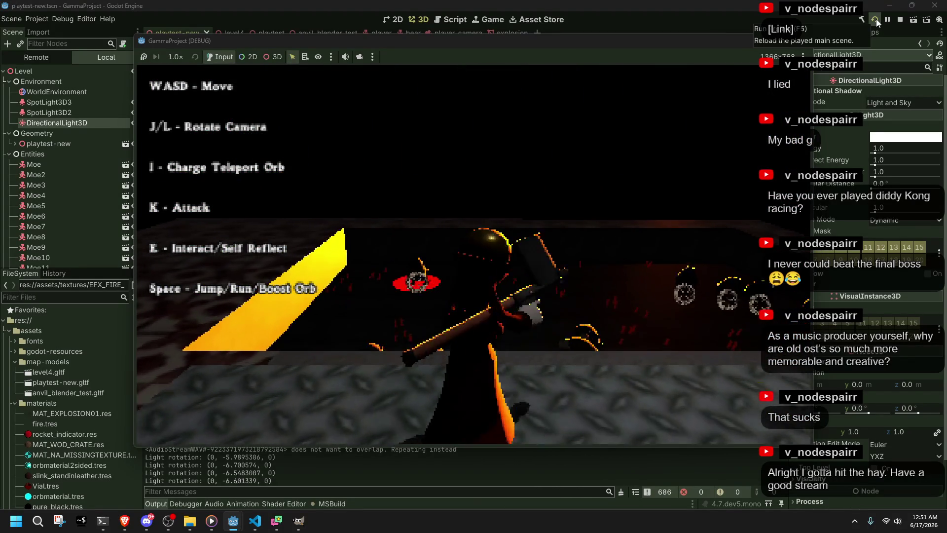
key("k")
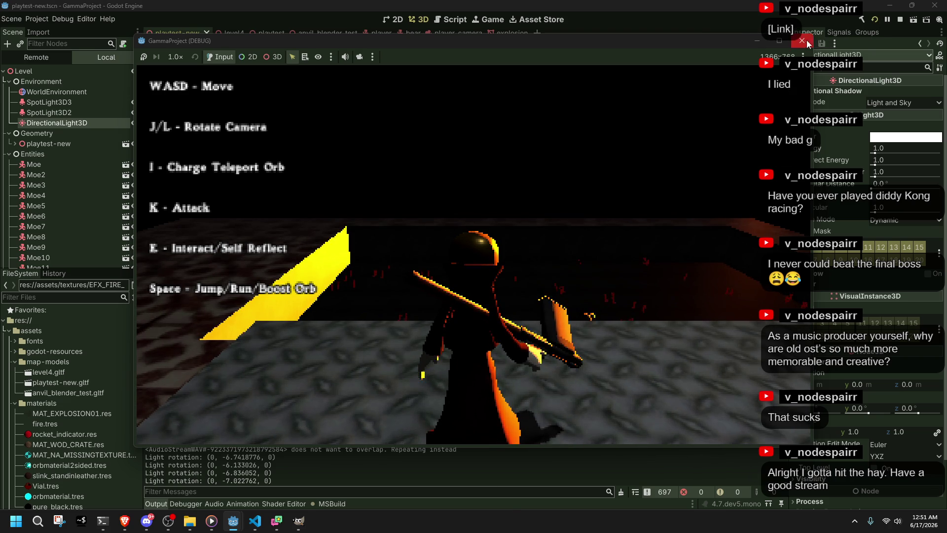
- Stop the running game with F8, then fly the viewport camera to an overview of the playtest-new level's spheres
key("F8")
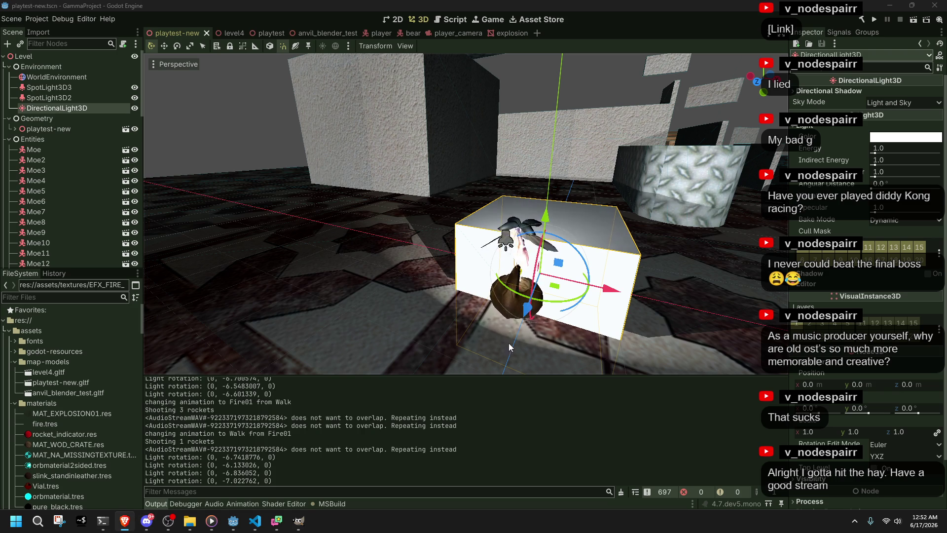
left_click(205, 113)
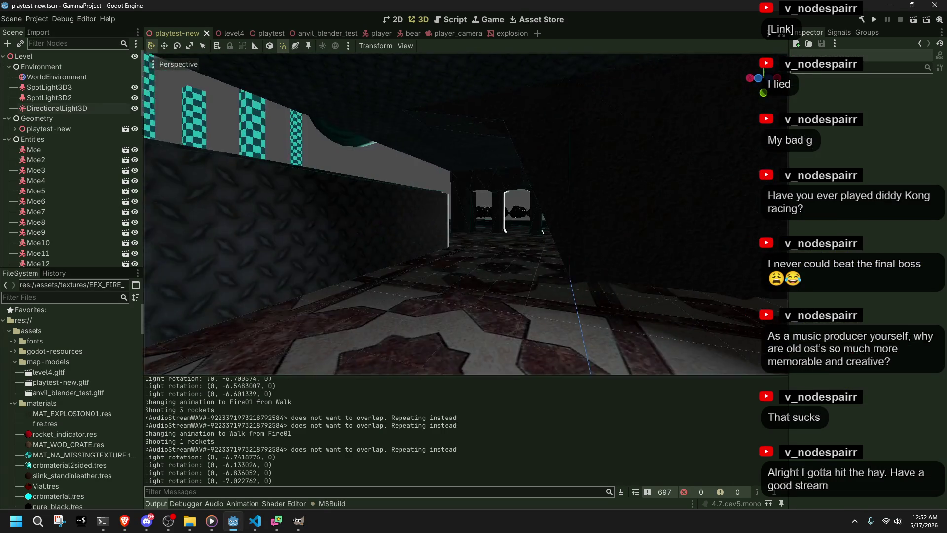
key("w")
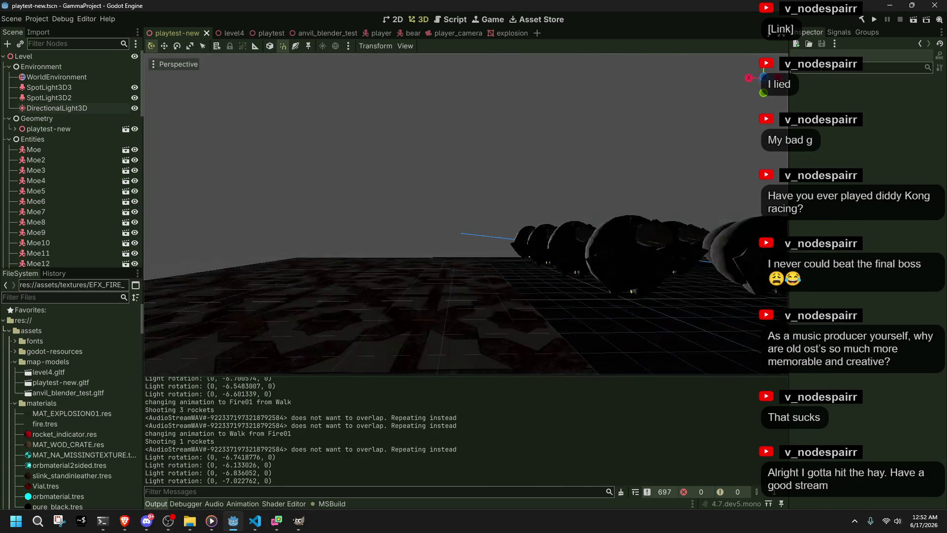
key("w")
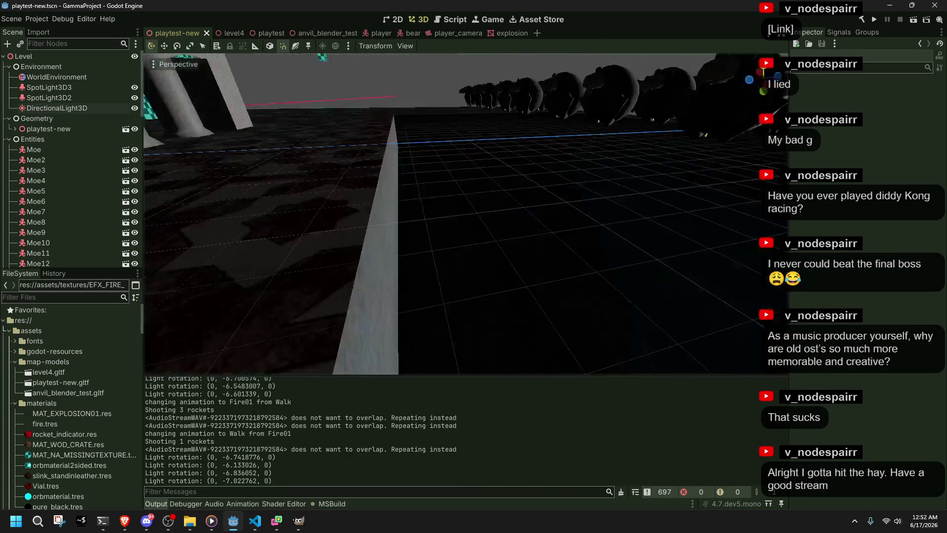
key("s")
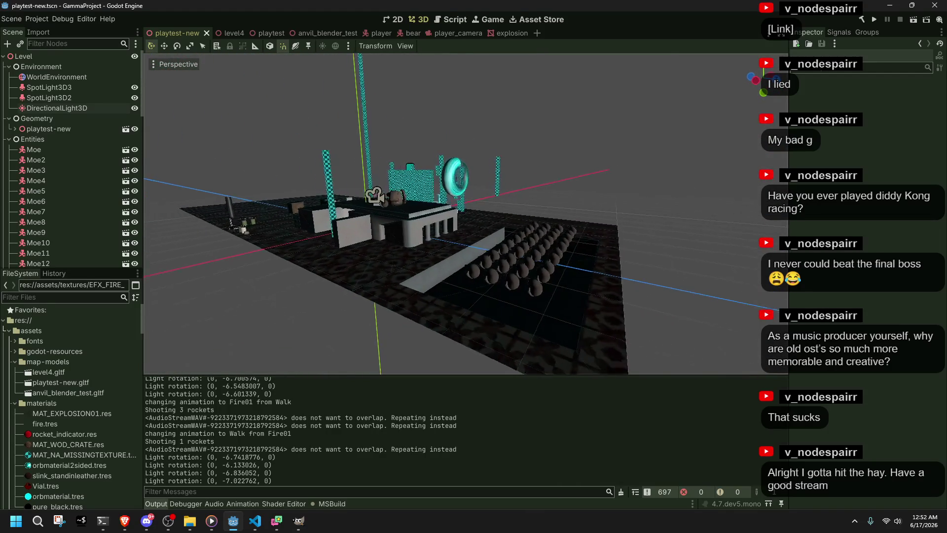
key("w")
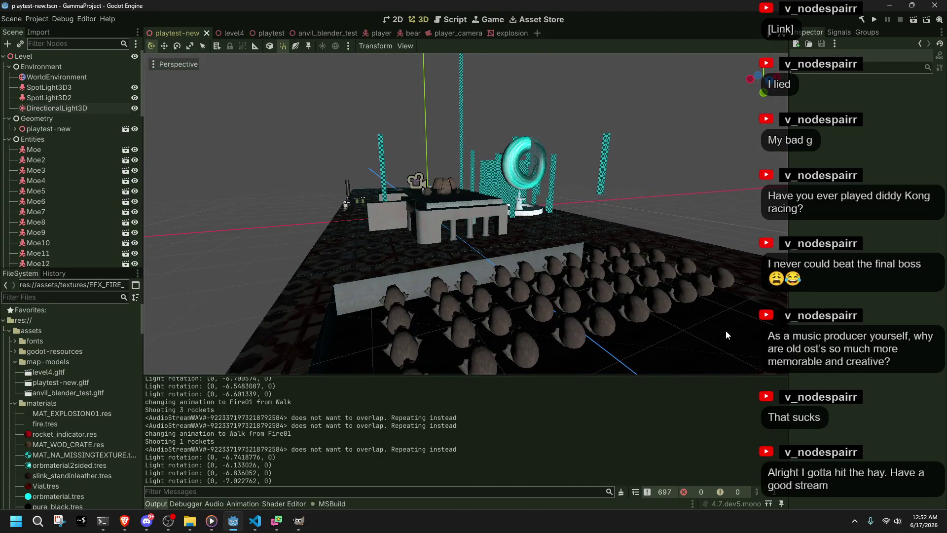